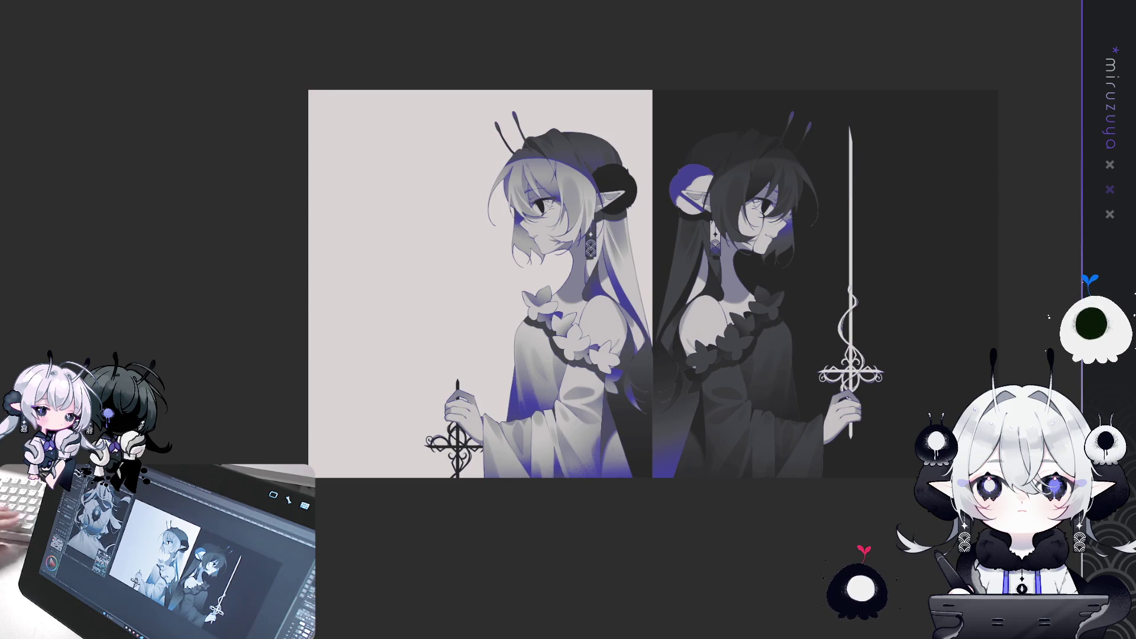
Switch to the tentacle illustration and fit the whole artwork in view.
{"action": "key", "text": "ctrl+plus"}
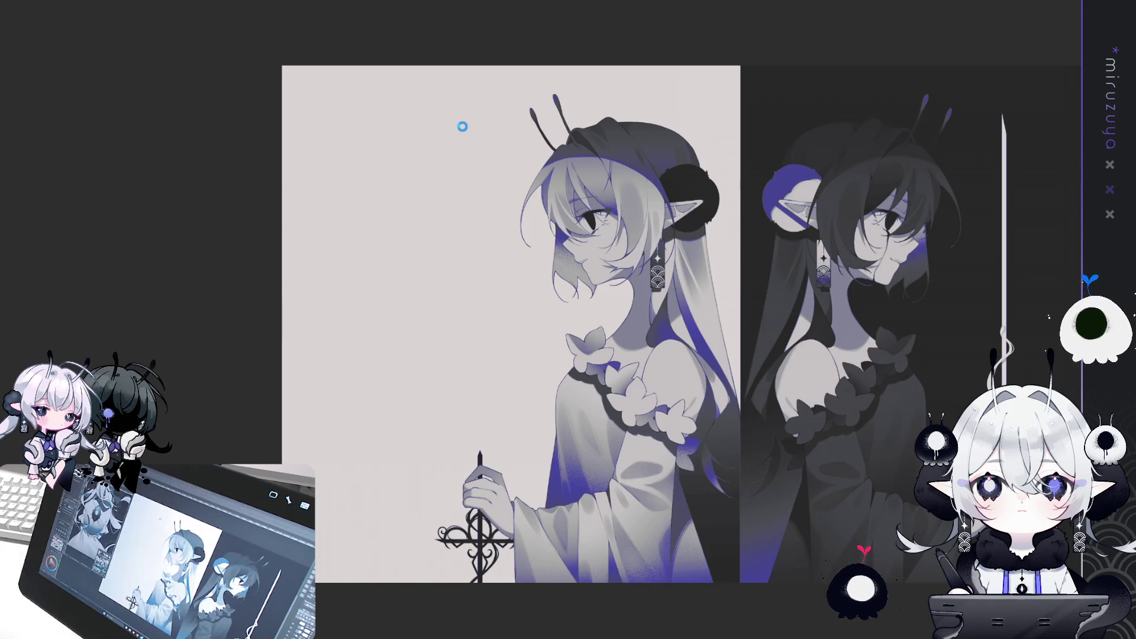
{"action": "key", "text": "ctrl+Tab"}
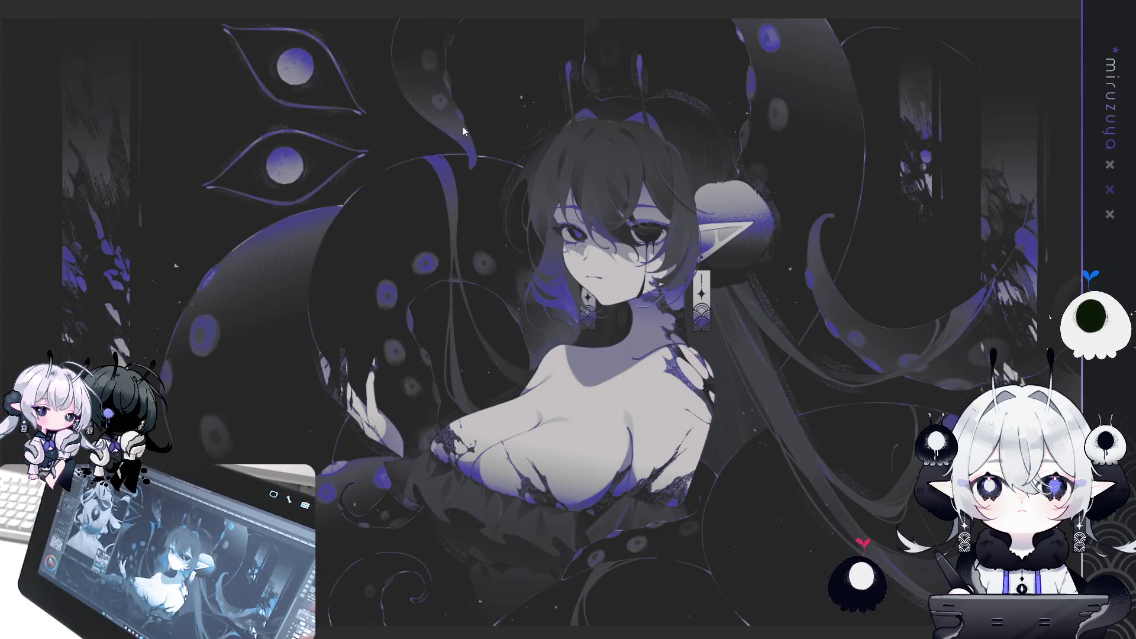
{"action": "key", "text": "ctrl+minus"}
{"action": "mouse_move", "coordinate": [656, 456]}
{"action": "left_mouse_down"}
{"action": "mouse_move", "coordinate": [745, 456]}
{"action": "mouse_move", "coordinate": [631, 444]}
{"action": "left_mouse_up"}
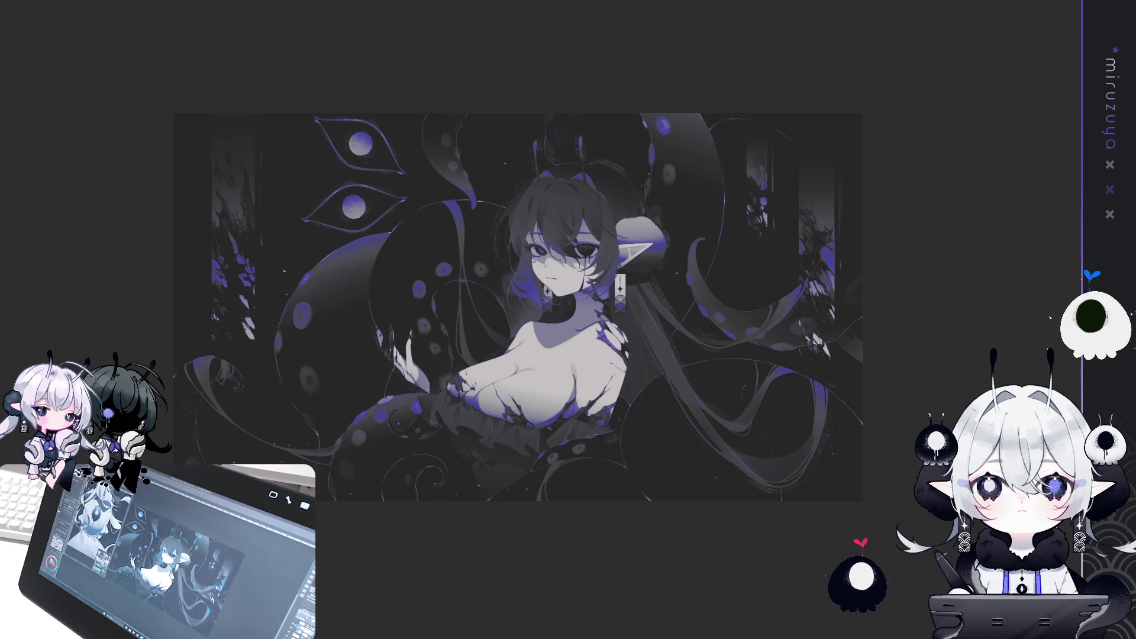
Compare the artwork with and without the window highlights using undo/redo.
{"action": "key", "text": "ctrl+z"}
{"action": "key", "text": "ctrl+y"}
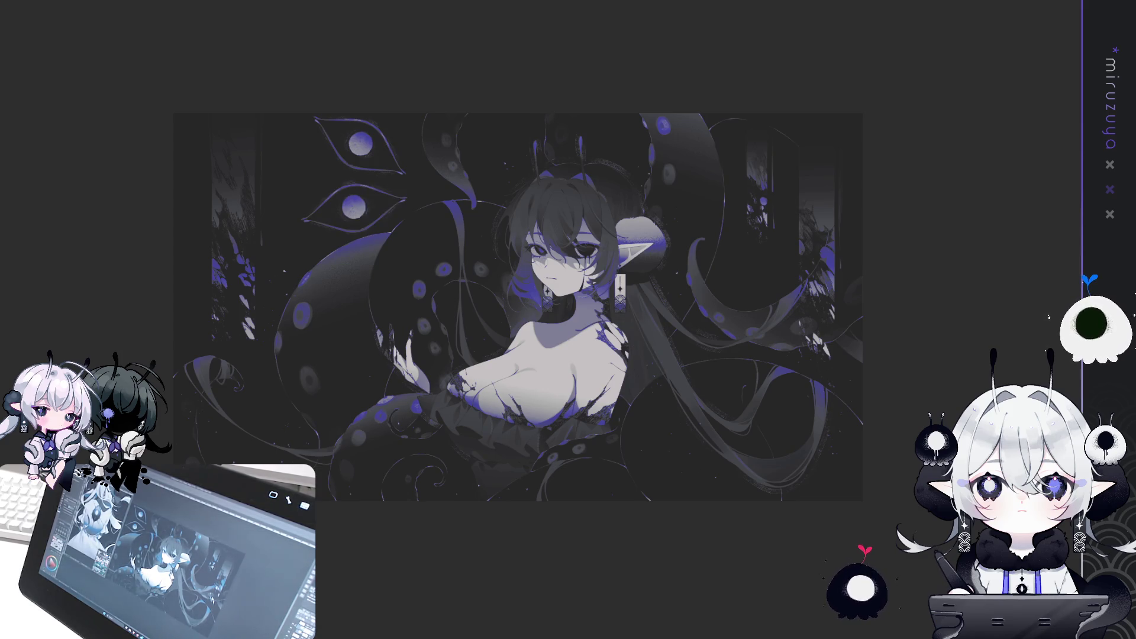
{"action": "key", "text": "ctrl+z"}
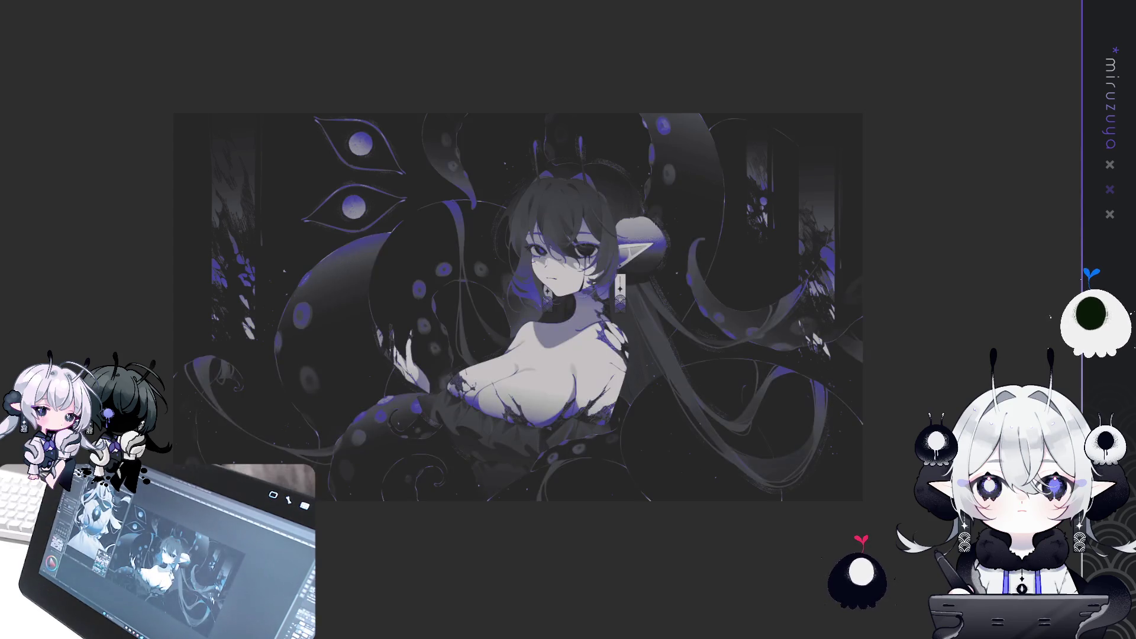
{"action": "key", "text": "ctrl+y"}
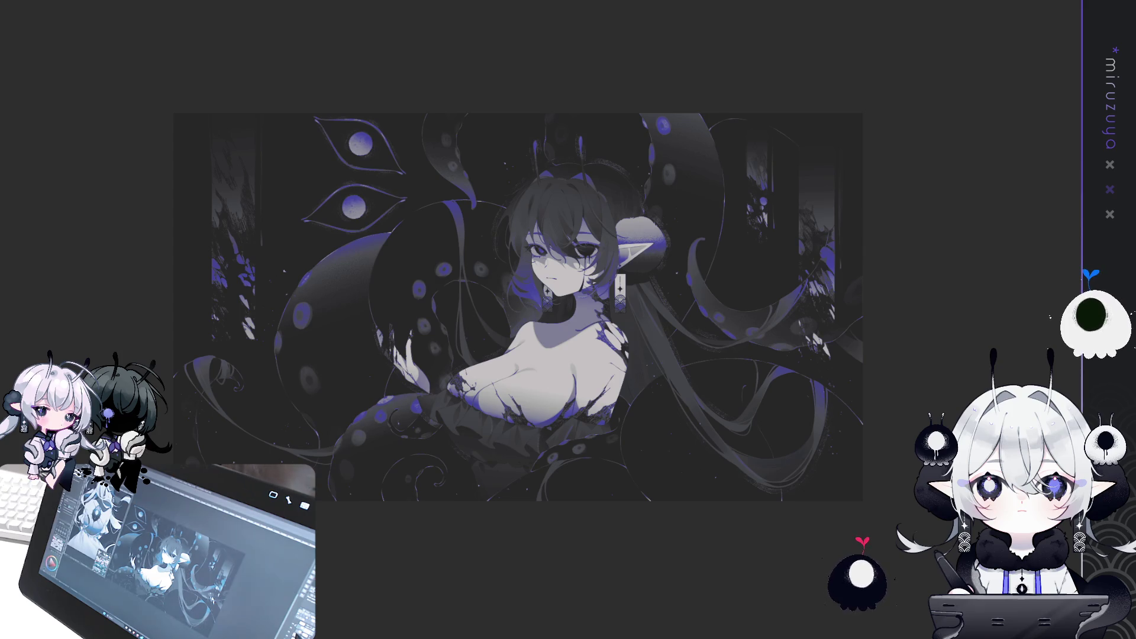
{"action": "key", "text": "ctrl+z"}
{"action": "key", "text": "ctrl+y"}
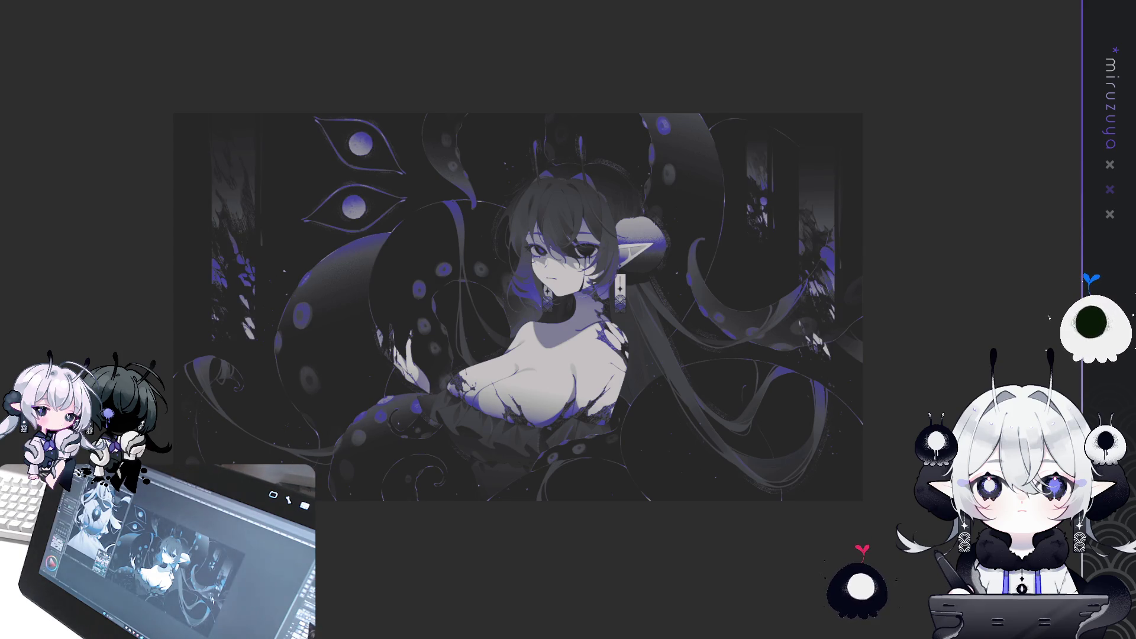
{"action": "key", "text": "ctrl+z"}
{"action": "key", "text": "ctrl+y"}
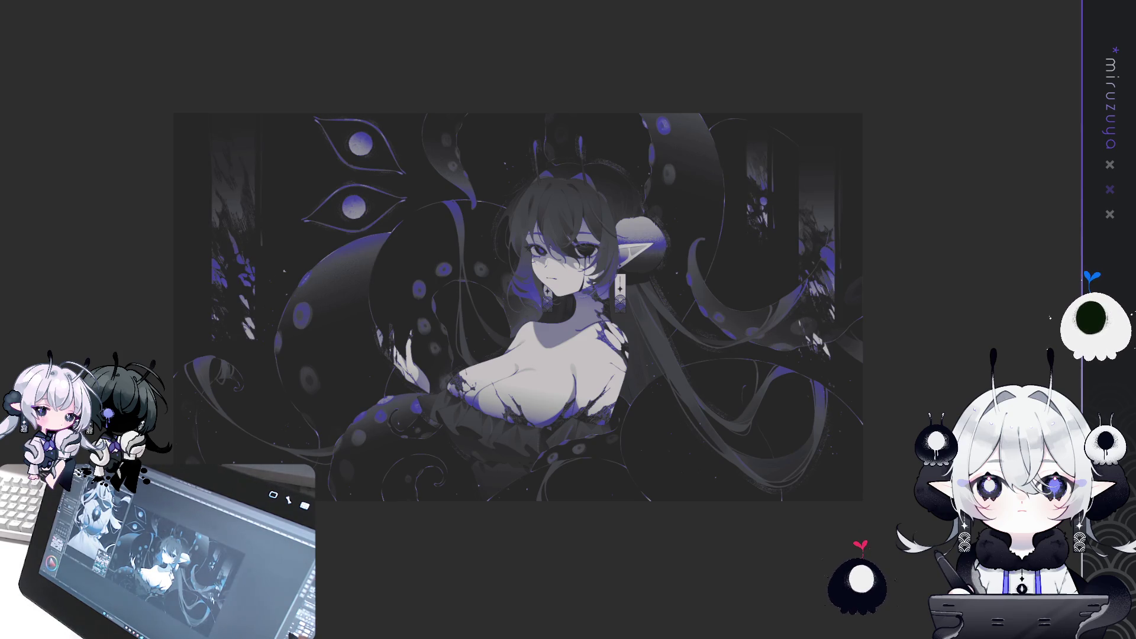
{"action": "key", "text": "ctrl+z"}
{"action": "key", "text": "ctrl+y"}
Leave the window highlights visible and select a region of the tentacle artwork.
{"action": "mouse_move", "coordinate": [518, 306]}
{"action": "left_mouse_down"}
{"action": "mouse_move", "coordinate": [699, 271]}
{"action": "mouse_move", "coordinate": [674, 285]}
{"action": "left_mouse_up"}
{"action": "key", "text": "ctrl+z"}
{"action": "key", "text": "ctrl+y"}
{"action": "key", "text": "ctrl+z"}
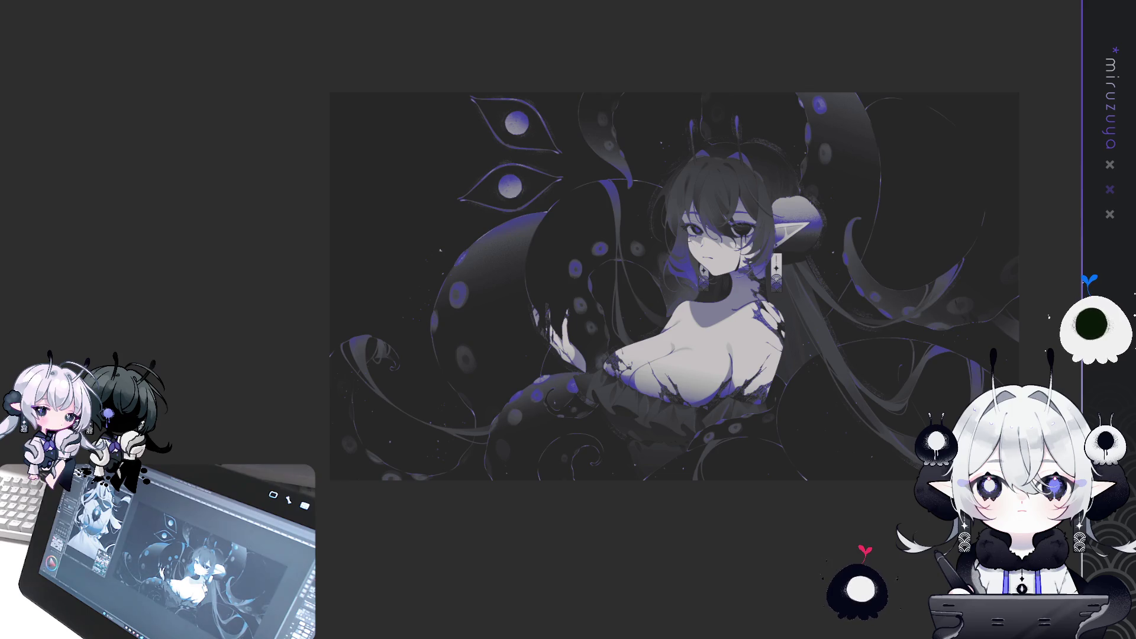
{"action": "key", "text": "ctrl+y"}
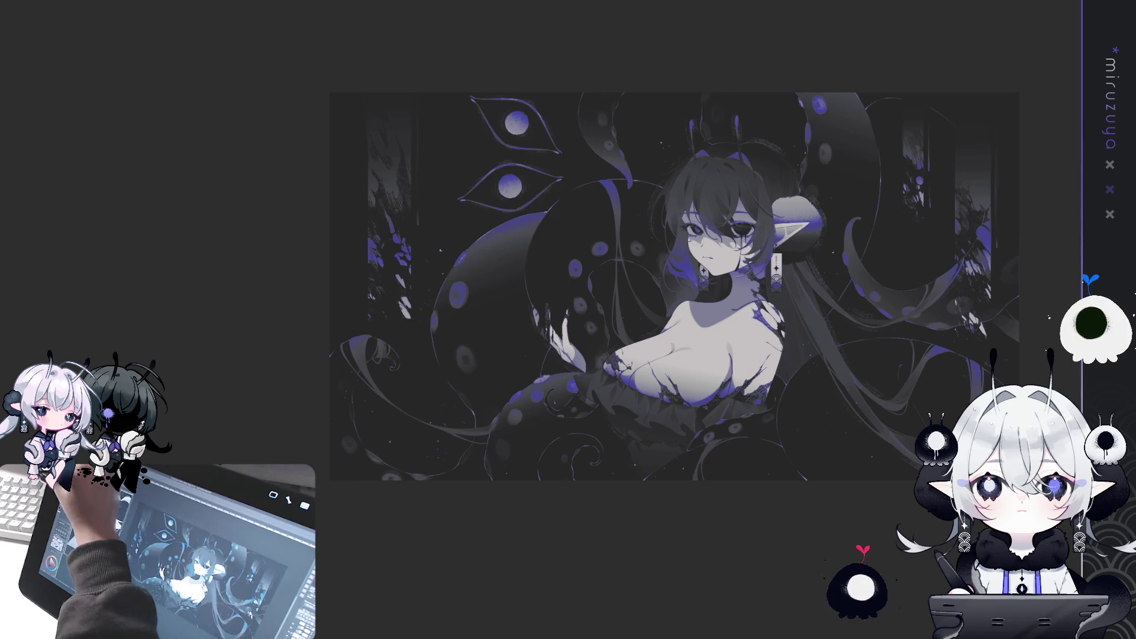
{"action": "left_click_drag", "start_coordinate": [835, 50], "coordinate": [945, 210]}
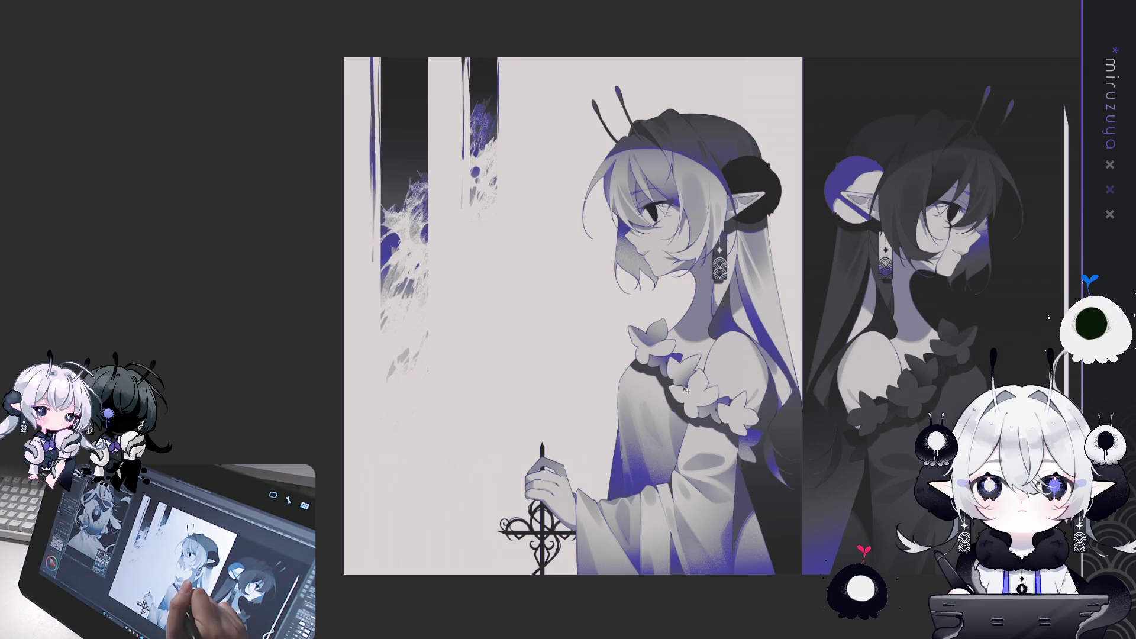
Paste the copied texture and flip the leftmost strip horizontally with Transform.
{"action": "left_click_drag", "start_coordinate": [701, 414], "coordinate": [684, 422]}
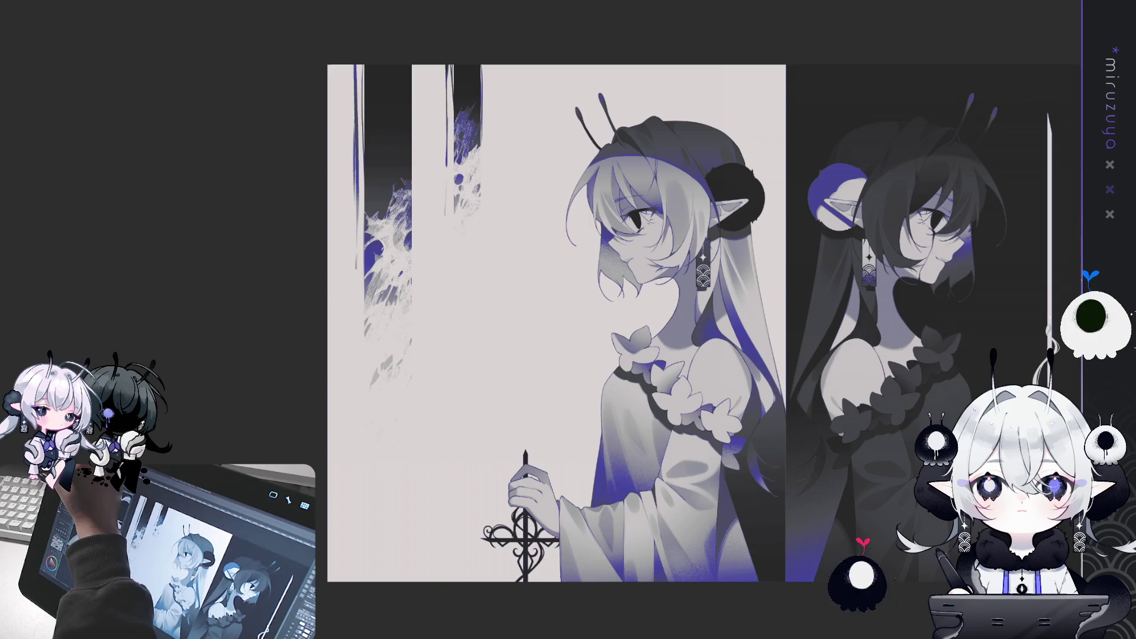
{"action": "left_click_drag", "start_coordinate": [543, 71], "coordinate": [570, 85]}
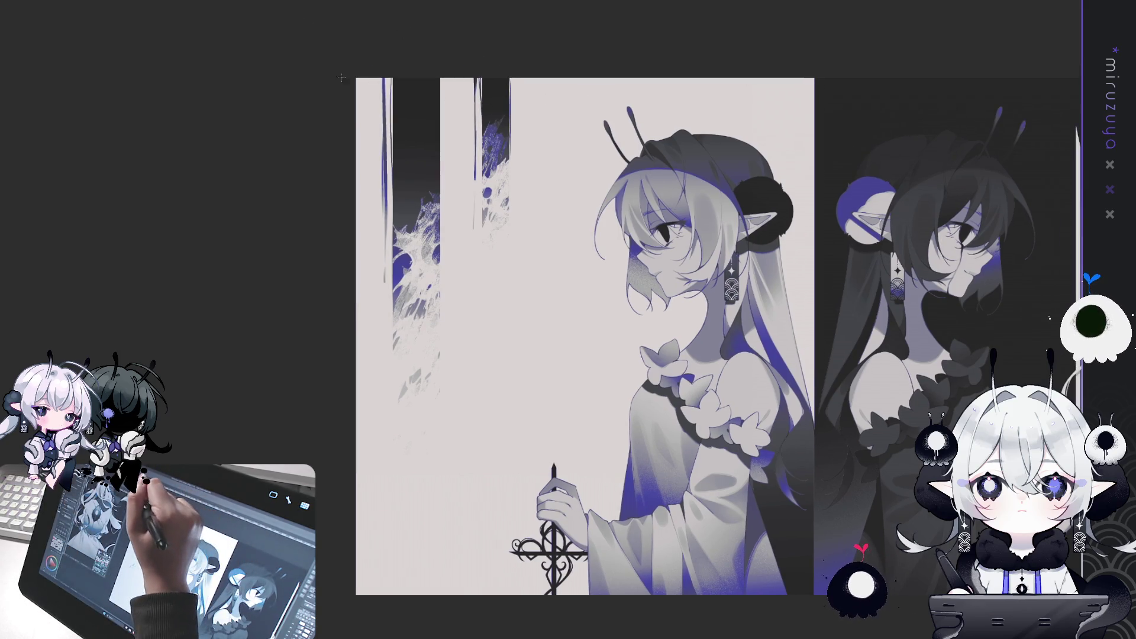
{"action": "left_click_drag", "start_coordinate": [356, 59], "coordinate": [468, 442]}
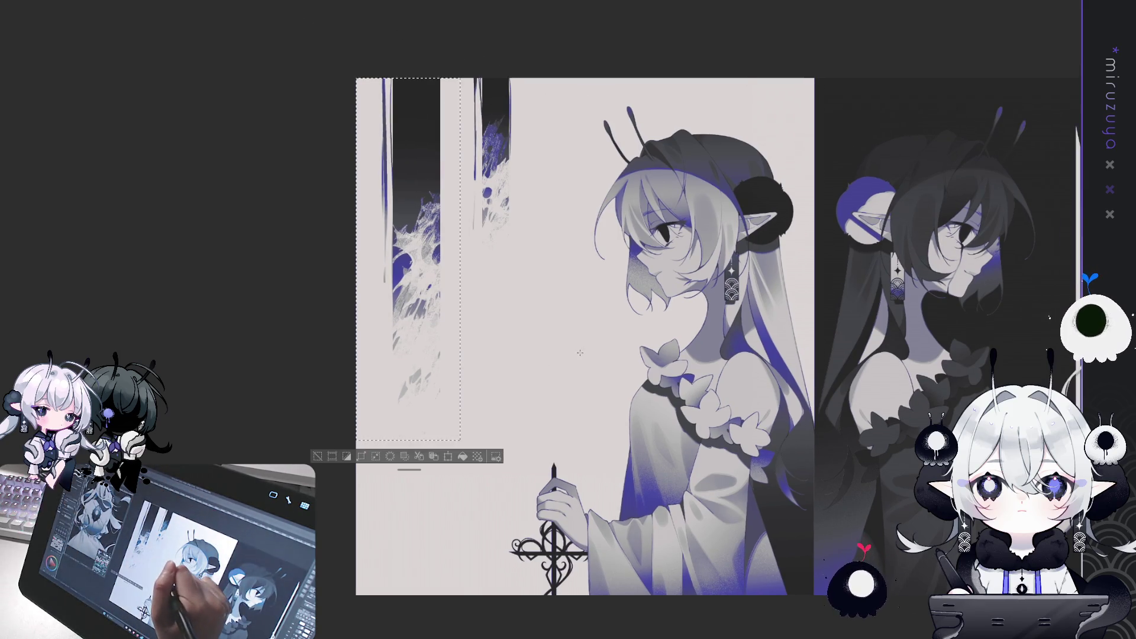
{"action": "key", "text": "ctrl+d"}
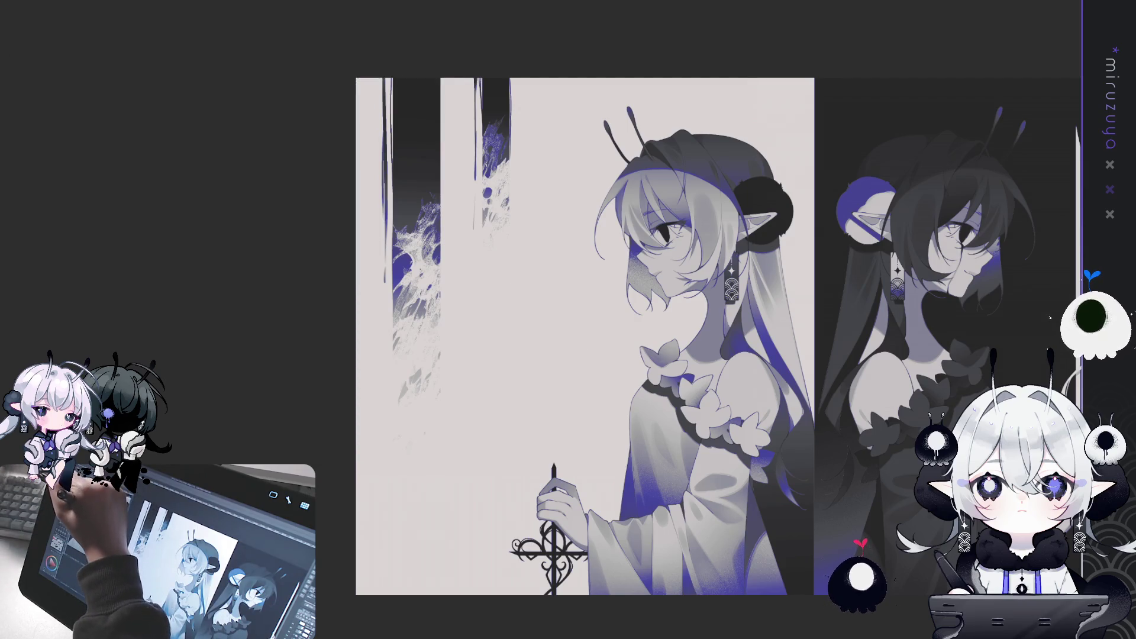
{"action": "key", "text": "ctrl+v"}
{"action": "key", "text": "ctrl+t"}
{"action": "key", "text": "Return"}
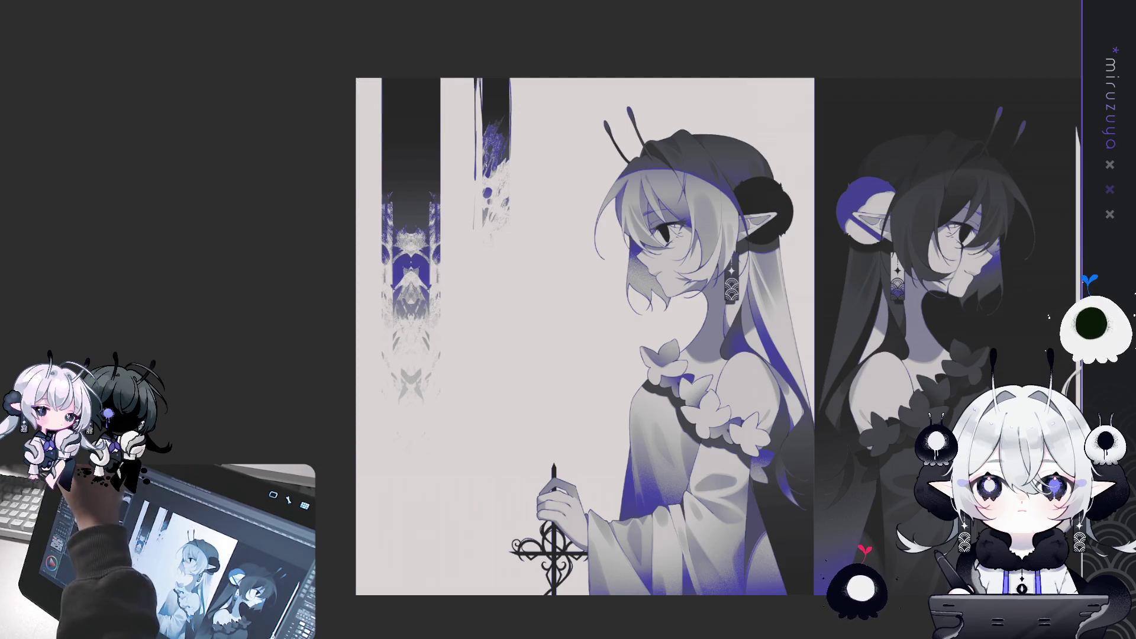
Revert the mirrored strip and place a textured column beside the girl's head.
{"action": "left_click_drag", "start_coordinate": [643, 242], "coordinate": [686, 241]}
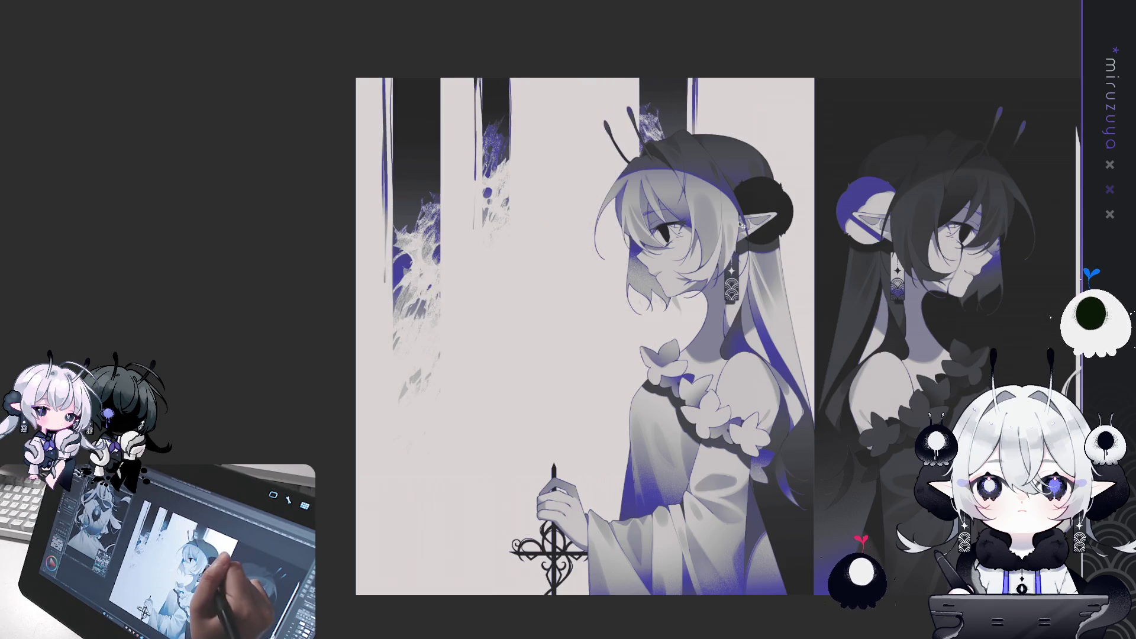
{"action": "key", "text": "ctrl+z"}
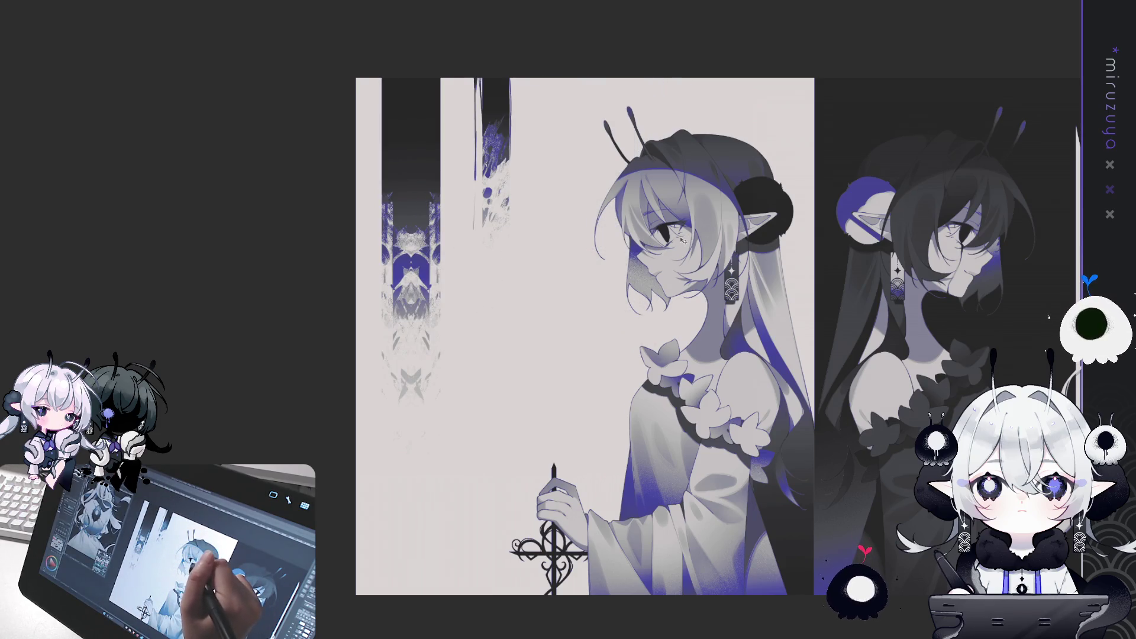
{"action": "key", "text": "ctrl+z"}
{"action": "mouse_move", "coordinate": [493, 303]}
{"action": "left_mouse_down"}
{"action": "mouse_move", "coordinate": [807, 256]}
{"action": "mouse_move", "coordinate": [796, 209]}
{"action": "left_mouse_up"}
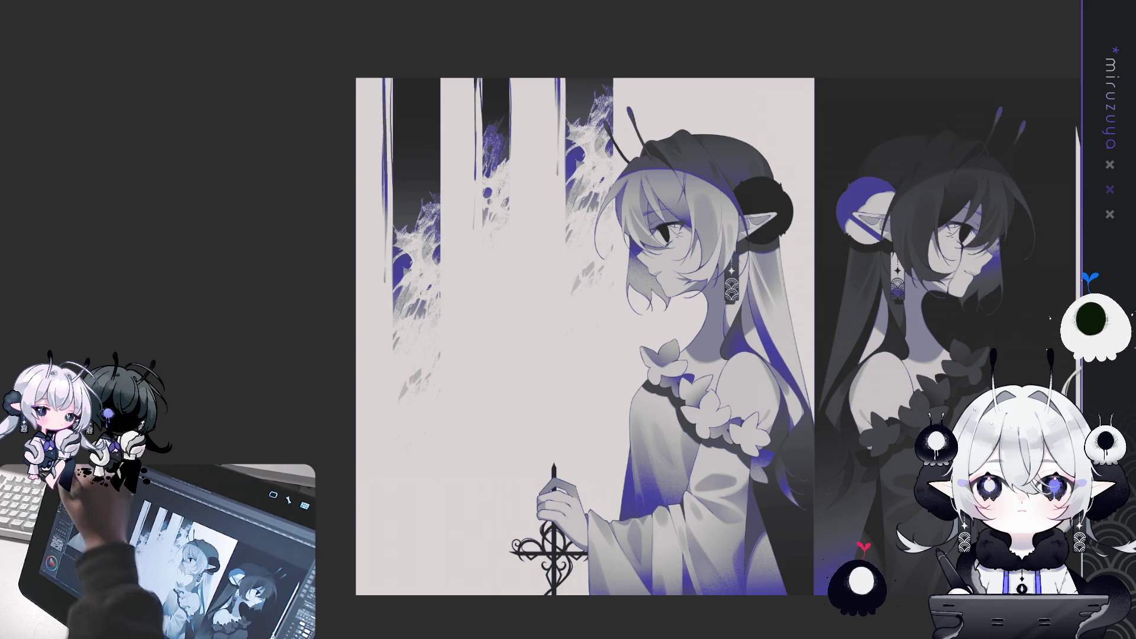
Move part of a texture column up beside the girl's head and deselect.
{"action": "left_click_drag", "start_coordinate": [547, 160], "coordinate": [563, 216]}
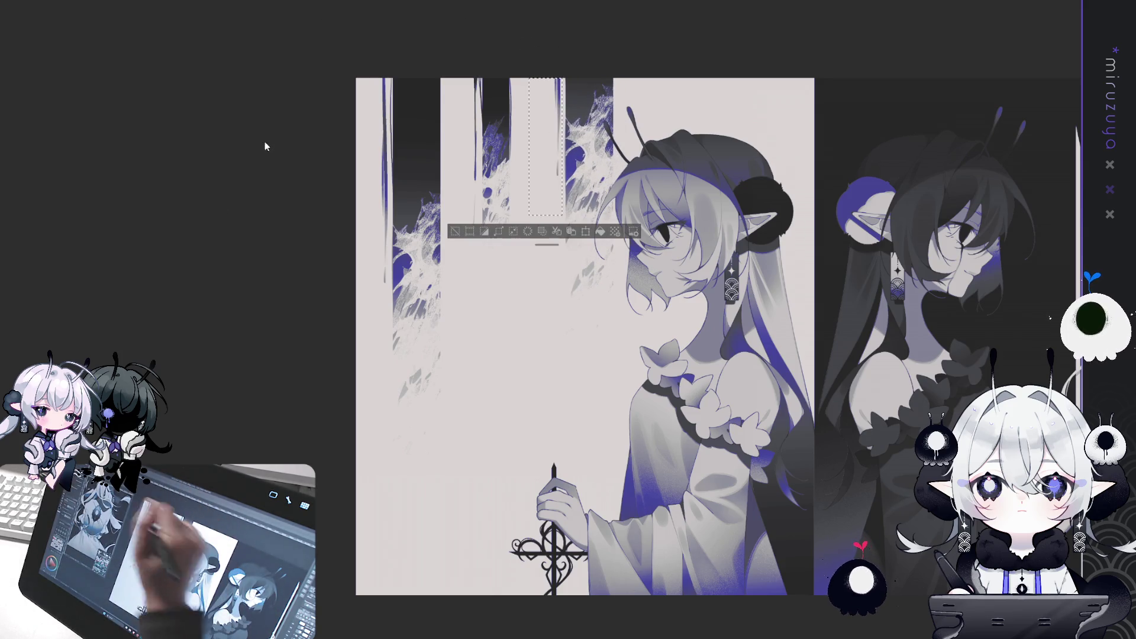
{"action": "left_click_drag", "start_coordinate": [623, 169], "coordinate": [591, 79]}
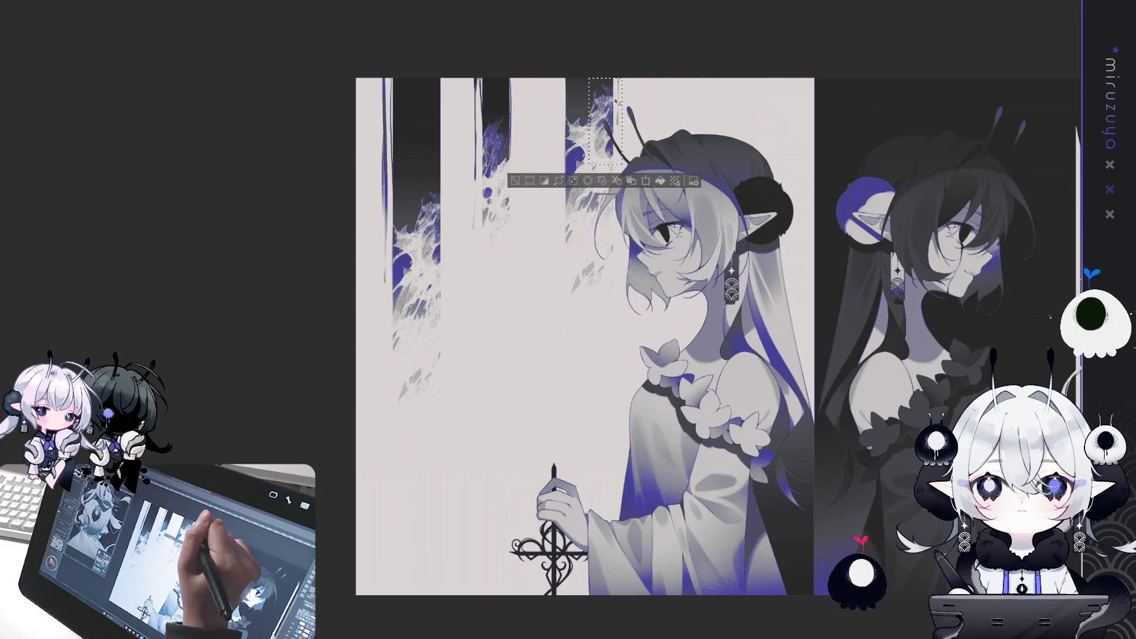
{"action": "left_click", "coordinate": [754, 94]}
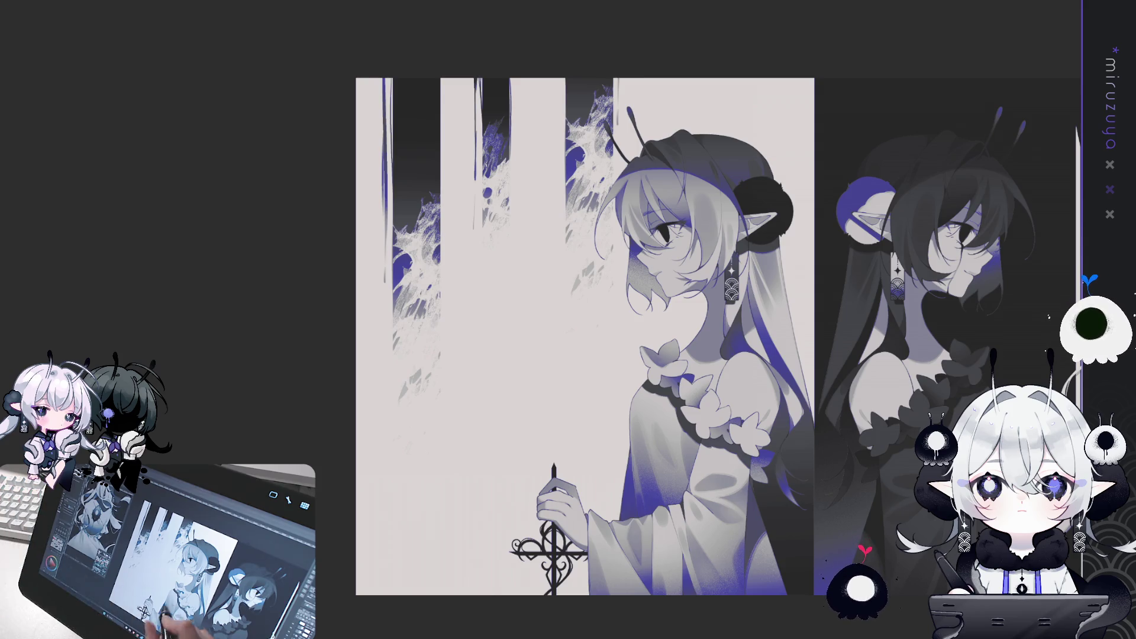
Clear the selection and switch to the two-girl diptych canvas.
{"action": "left_click_drag", "start_coordinate": [826, 516], "coordinate": [679, 531]}
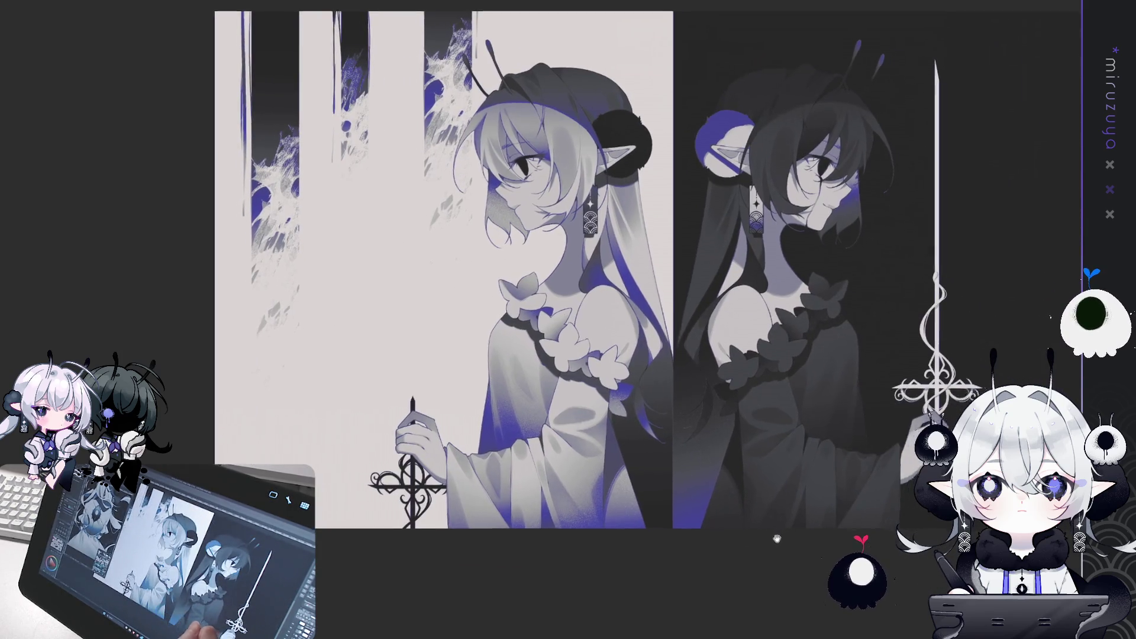
{"action": "mouse_move", "coordinate": [680, 532]}
{"action": "left_mouse_down"}
{"action": "mouse_move", "coordinate": [805, 507]}
{"action": "mouse_move", "coordinate": [755, 506]}
{"action": "left_mouse_up"}
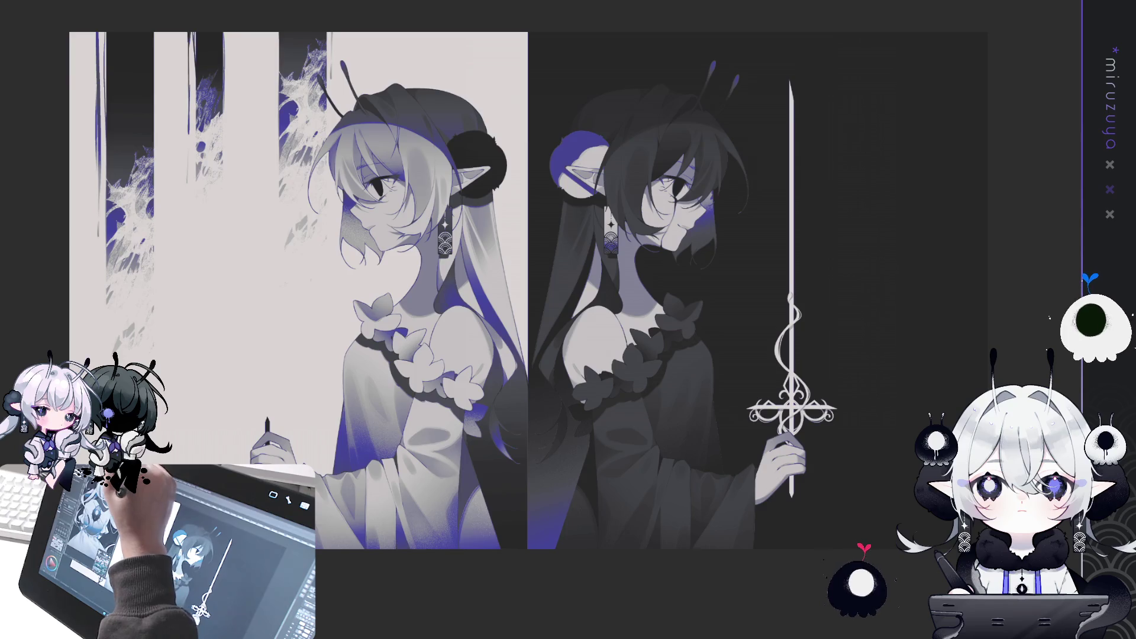
{"action": "key", "text": "ctrl+d"}
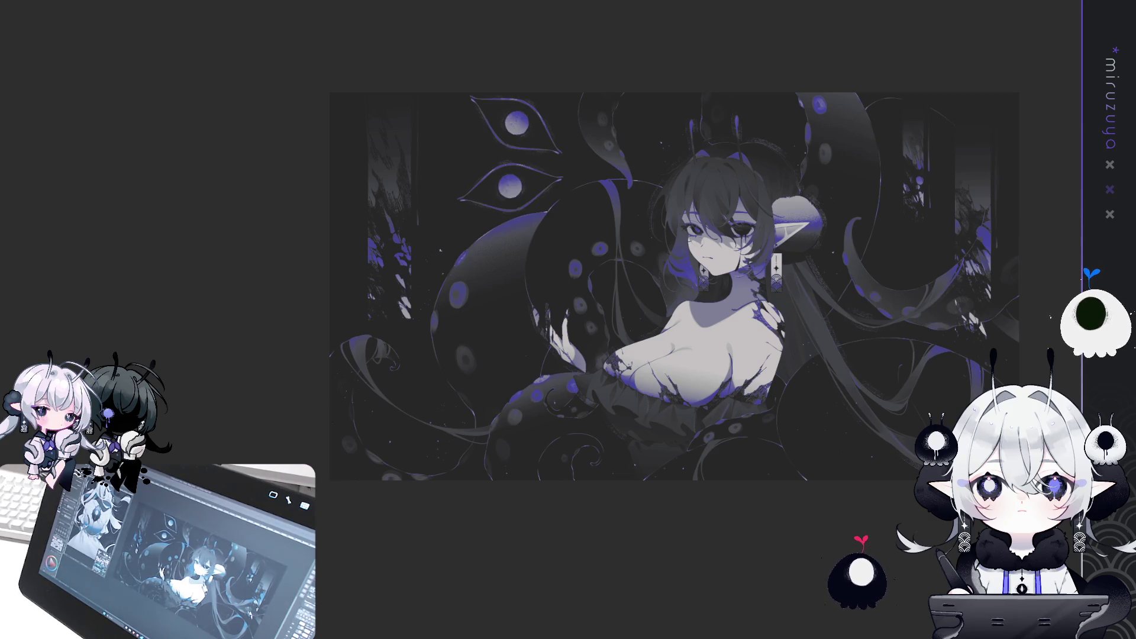
{"action": "key", "text": "Right"}
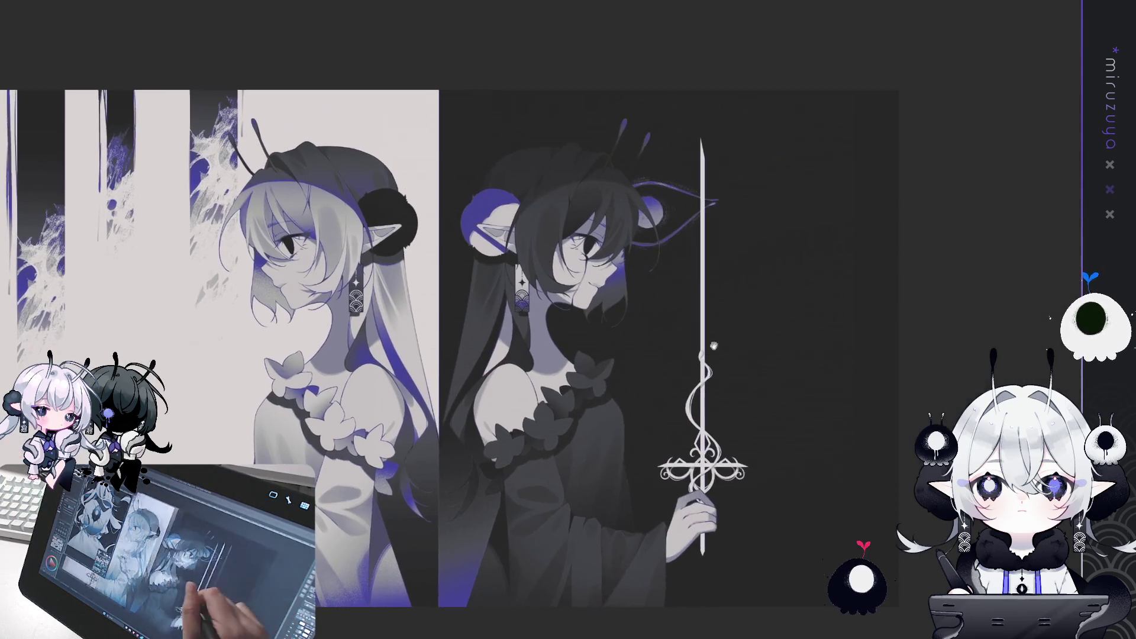
Draw an eye in the dark panel's upper right and tilt it counter-clockwise.
{"action": "left_click_drag", "start_coordinate": [752, 178], "coordinate": [890, 152]}
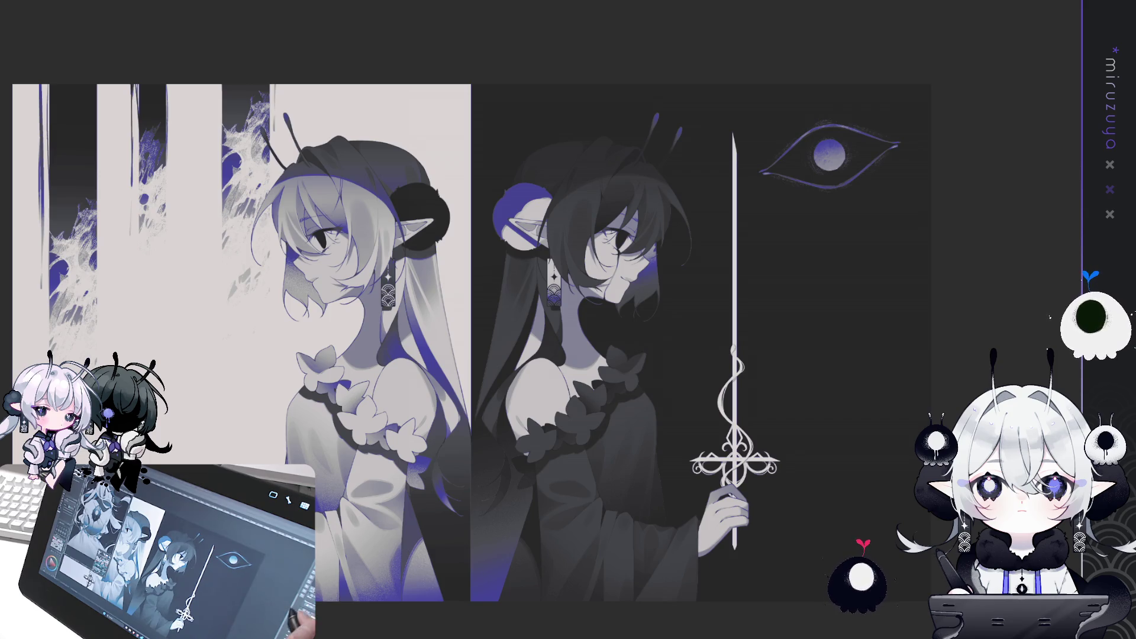
{"action": "key", "text": "ctrl+t"}
{"action": "left_click_drag", "start_coordinate": [906, 111], "coordinate": [893, 89]}
{"action": "key", "text": "Return"}
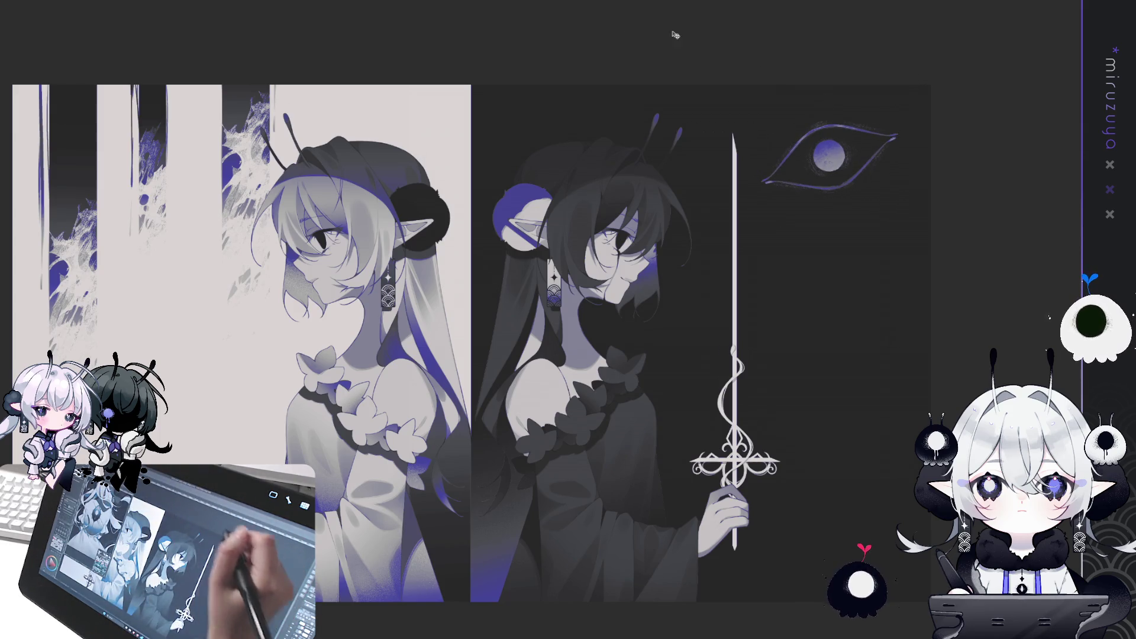
Duplicate the eye, rotate the copy clockwise and place it below the original.
{"action": "left_click_drag", "start_coordinate": [702, 86], "coordinate": [931, 281]}
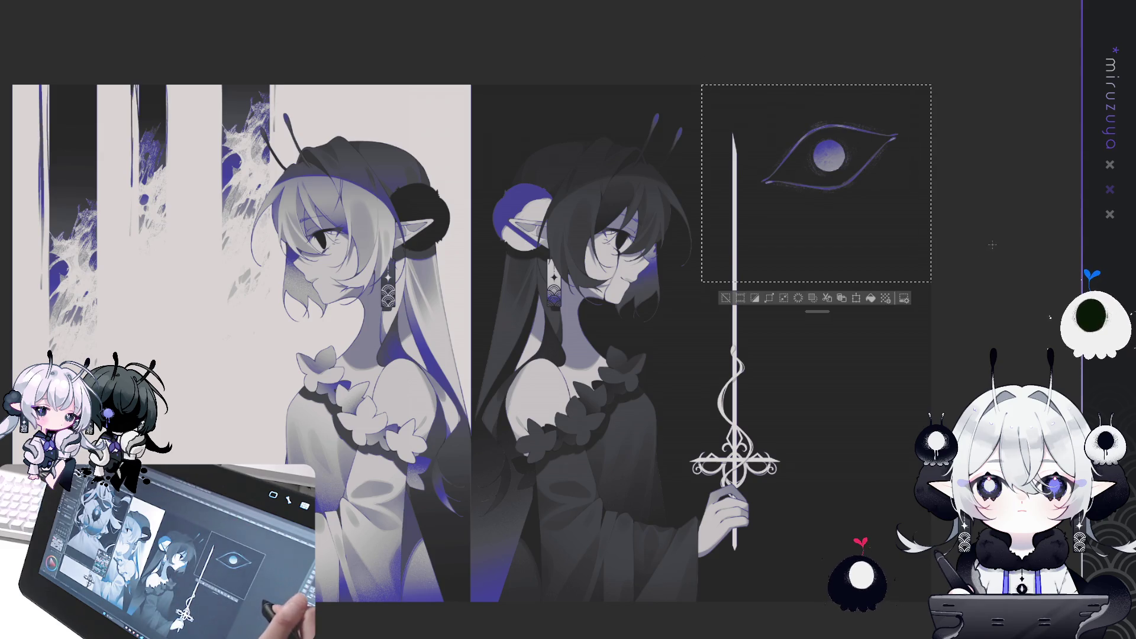
{"action": "key", "text": "ctrl+t"}
{"action": "left_click_drag", "start_coordinate": [943, 55], "coordinate": [976, 142]}
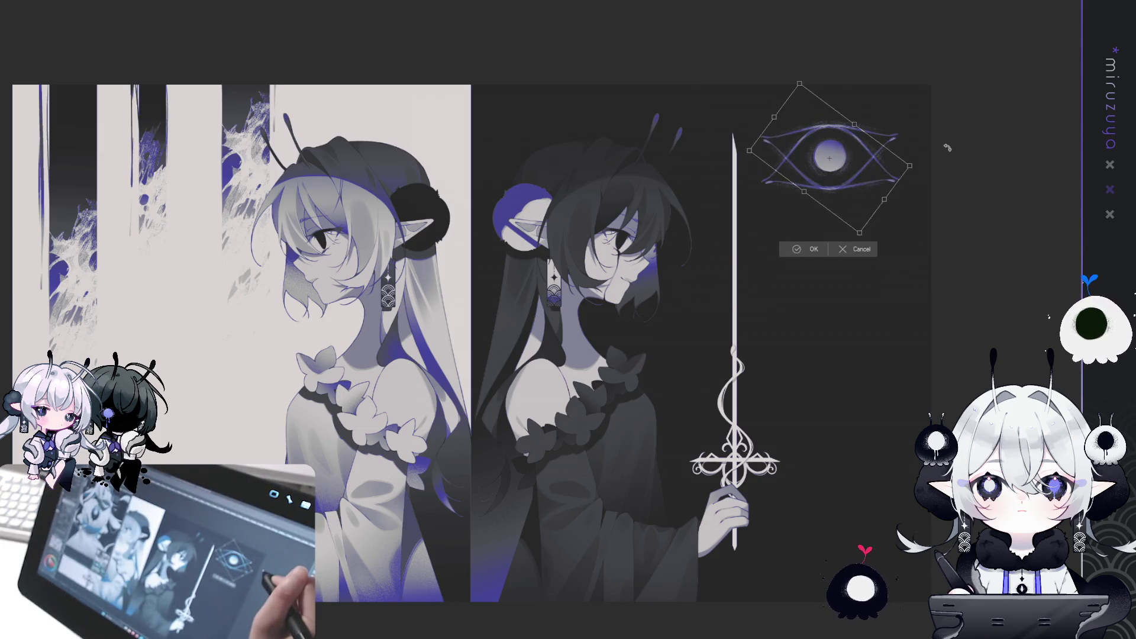
{"action": "left_click_drag", "start_coordinate": [844, 174], "coordinate": [847, 250]}
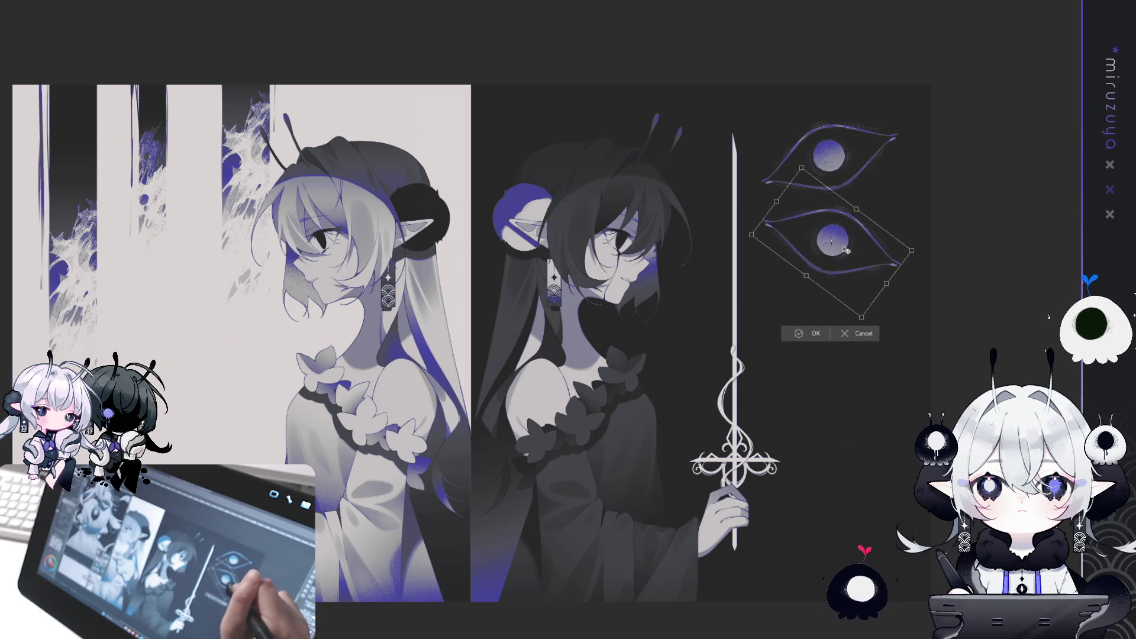
{"action": "left_click", "coordinate": [808, 331]}
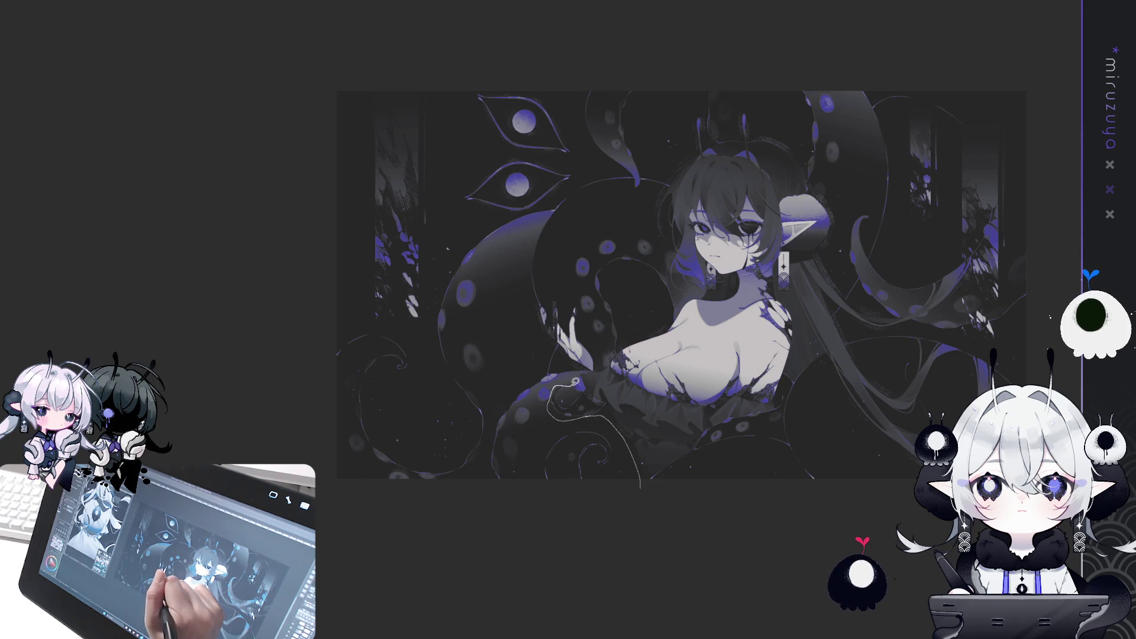
Trace a thin line along the tentacle's edge.
{"action": "mouse_move", "coordinate": [582, 372]}
{"action": "left_mouse_down"}
{"action": "mouse_move", "coordinate": [532, 309]}
{"action": "mouse_move", "coordinate": [537, 235]}
{"action": "mouse_move", "coordinate": [316, 312]}
{"action": "mouse_move", "coordinate": [571, 569]}
{"action": "mouse_move", "coordinate": [578, 375]}
{"action": "left_mouse_up"}
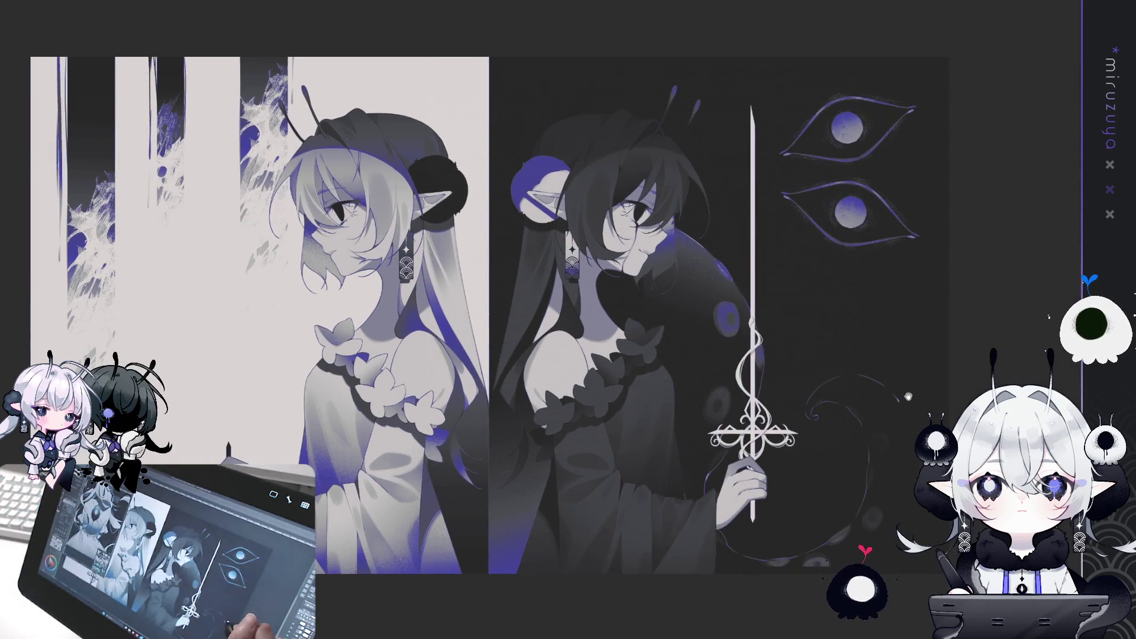
Shift the pasted tentacle slightly right and down behind the dark girl.
{"action": "mouse_move", "coordinate": [720, 399]}
{"action": "left_mouse_down"}
{"action": "mouse_move", "coordinate": [738, 388]}
{"action": "mouse_move", "coordinate": [732, 403]}
{"action": "left_mouse_up"}
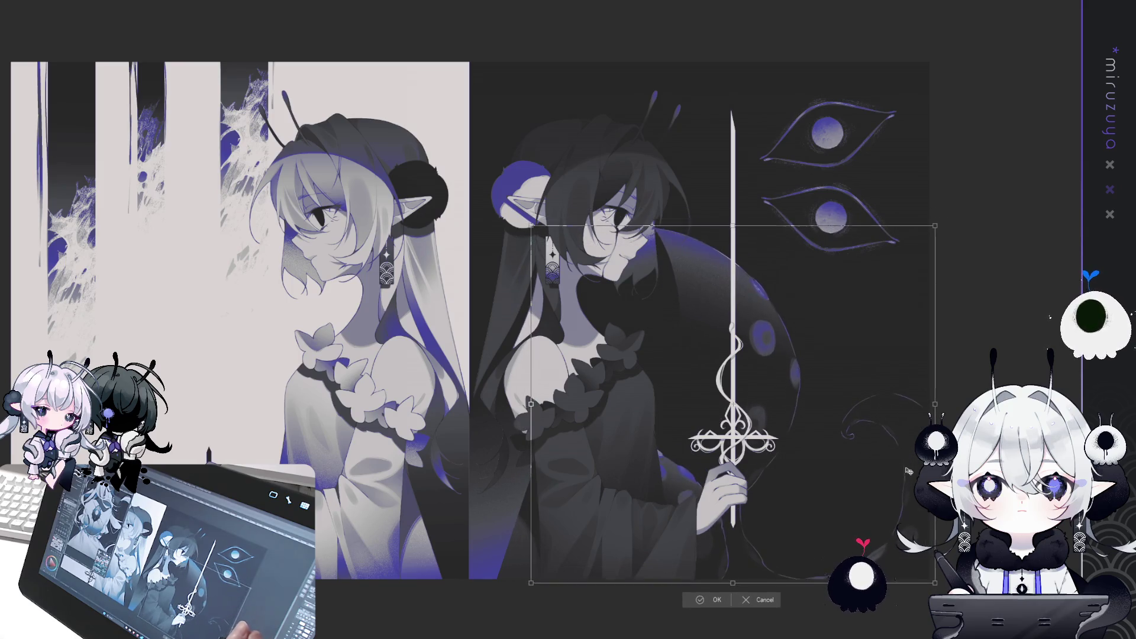
Confirm the tentacle's final position behind the dark girl.
{"action": "left_click", "coordinate": [718, 599]}
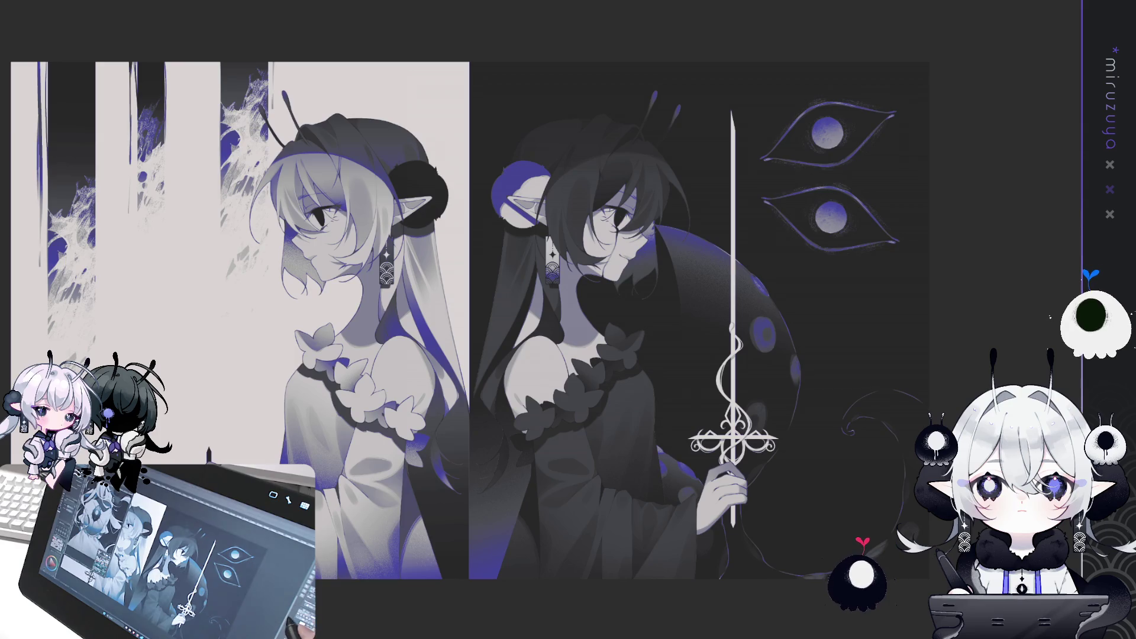
Zoom out, deselect and add thin strokes to the tentacle tip.
{"action": "key", "text": "ctrl+minus"}
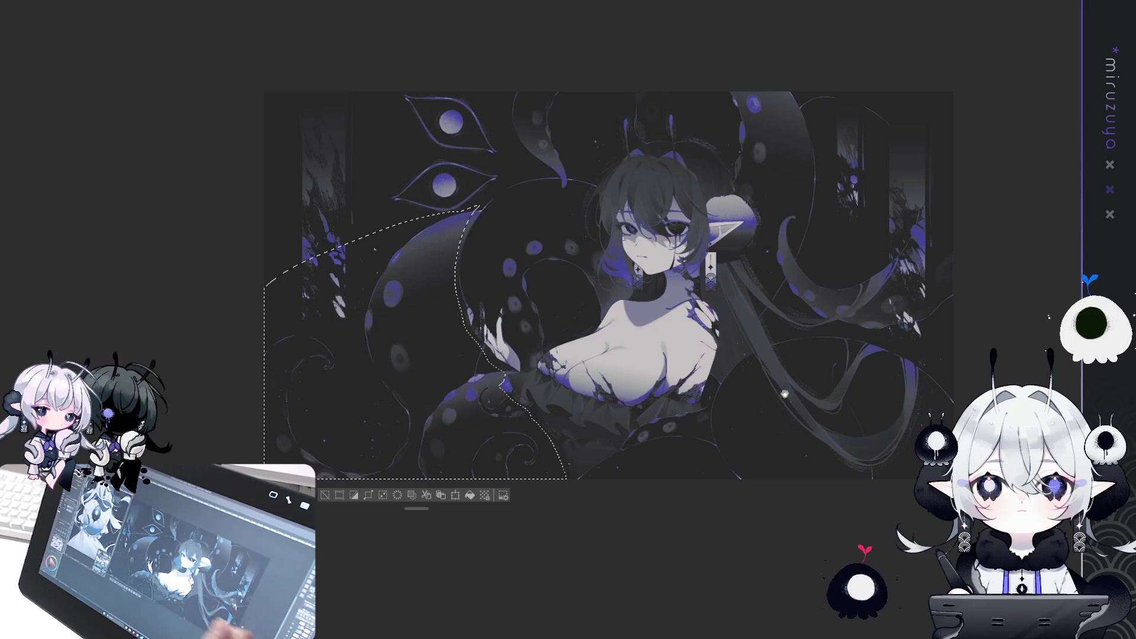
{"action": "key", "text": "ctrl+d"}
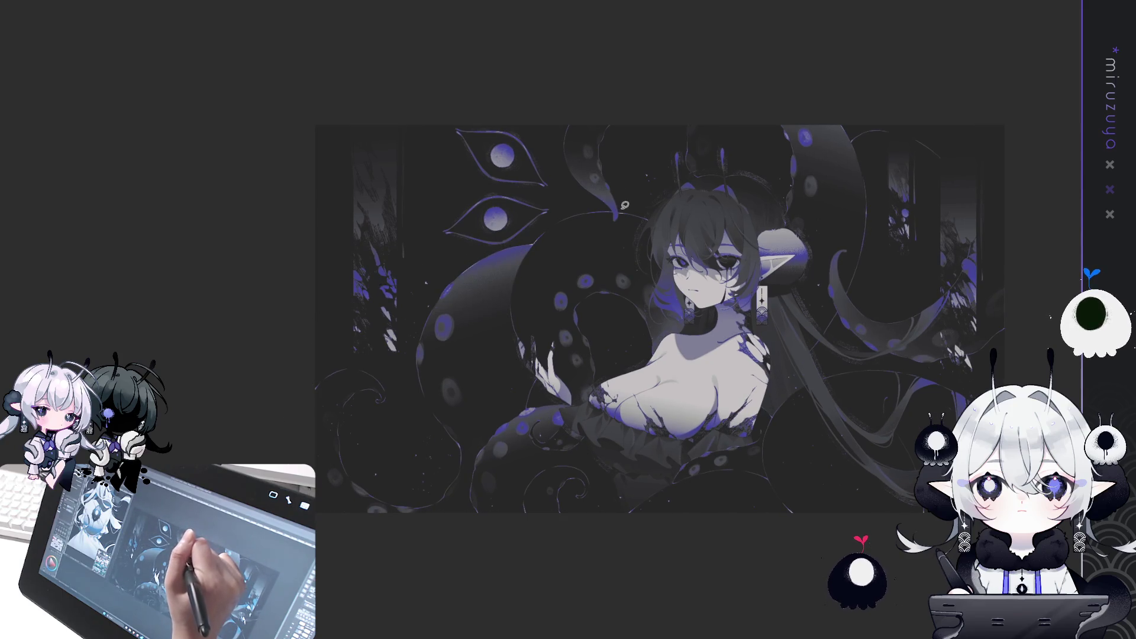
{"action": "left_click_drag", "start_coordinate": [622, 209], "coordinate": [615, 221]}
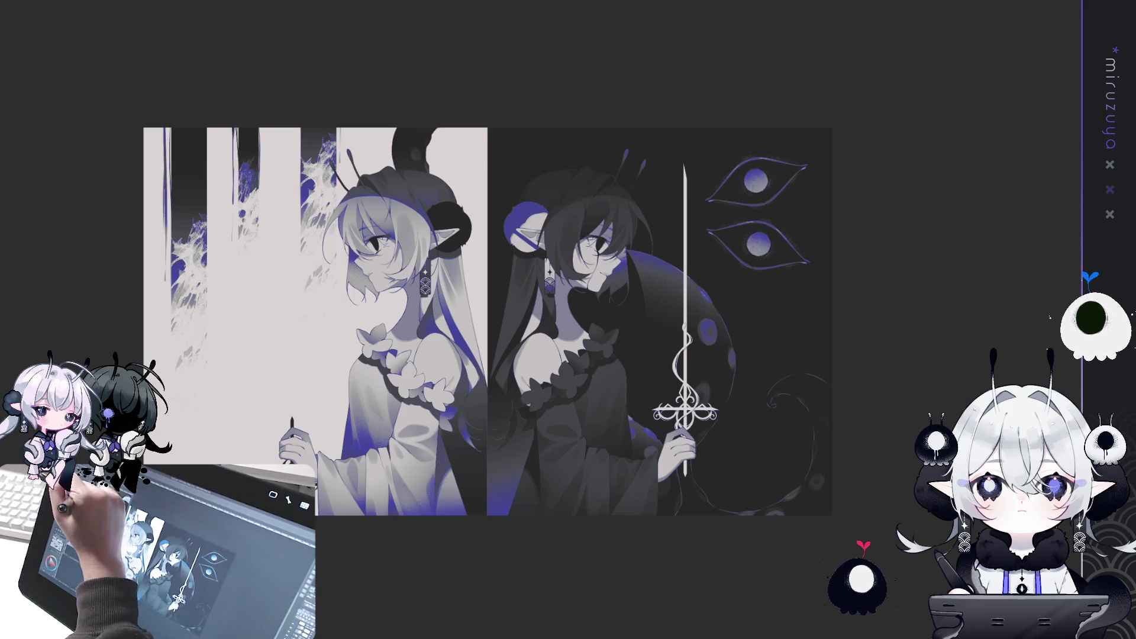
Transform the dome and tail shapes, rotating and resizing them onto the light girl's sword.
{"action": "key", "text": "ctrl+t"}
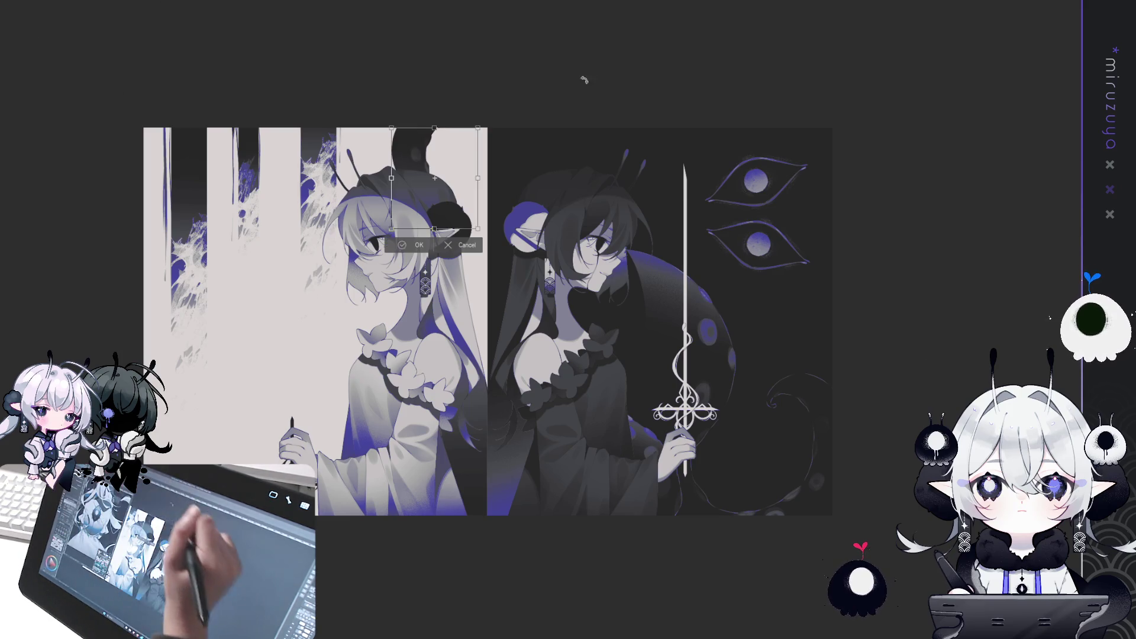
{"action": "key", "text": "Return"}
{"action": "key", "text": "ctrl+t"}
{"action": "left_click_drag", "start_coordinate": [764, 304], "coordinate": [848, 318]}
{"action": "mouse_move", "coordinate": [879, 275]}
{"action": "left_mouse_down"}
{"action": "mouse_move", "coordinate": [866, 269]}
{"action": "mouse_move", "coordinate": [888, 294]}
{"action": "left_mouse_up"}
{"action": "mouse_move", "coordinate": [816, 325]}
{"action": "left_mouse_down"}
{"action": "mouse_move", "coordinate": [679, 165]}
{"action": "mouse_move", "coordinate": [641, 163]}
{"action": "left_mouse_up"}
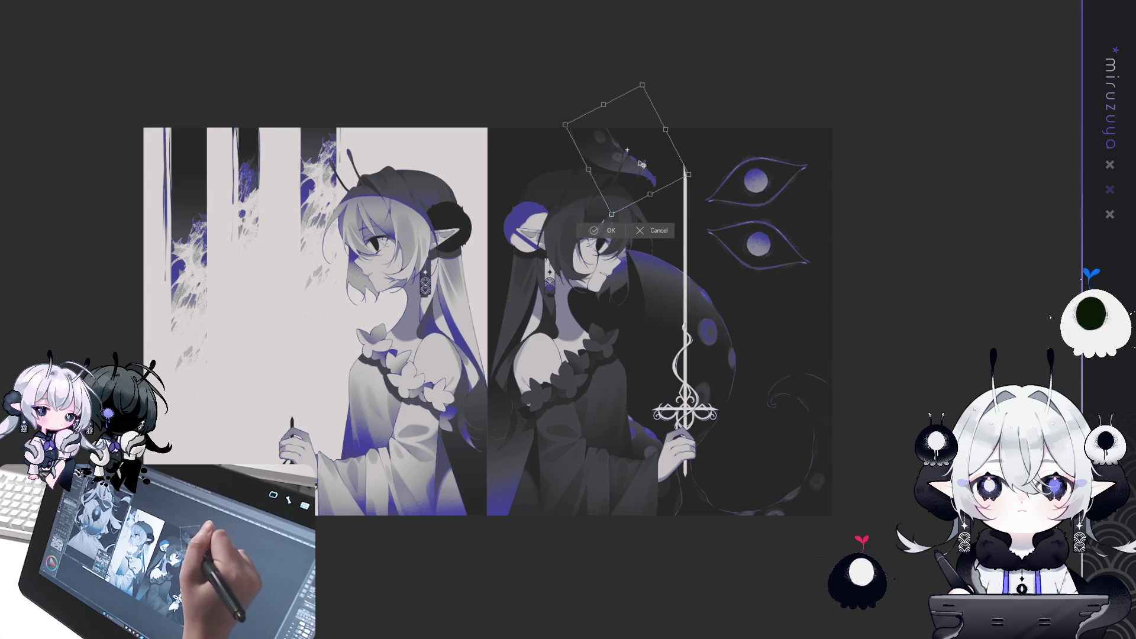
{"action": "left_click", "coordinate": [612, 230]}
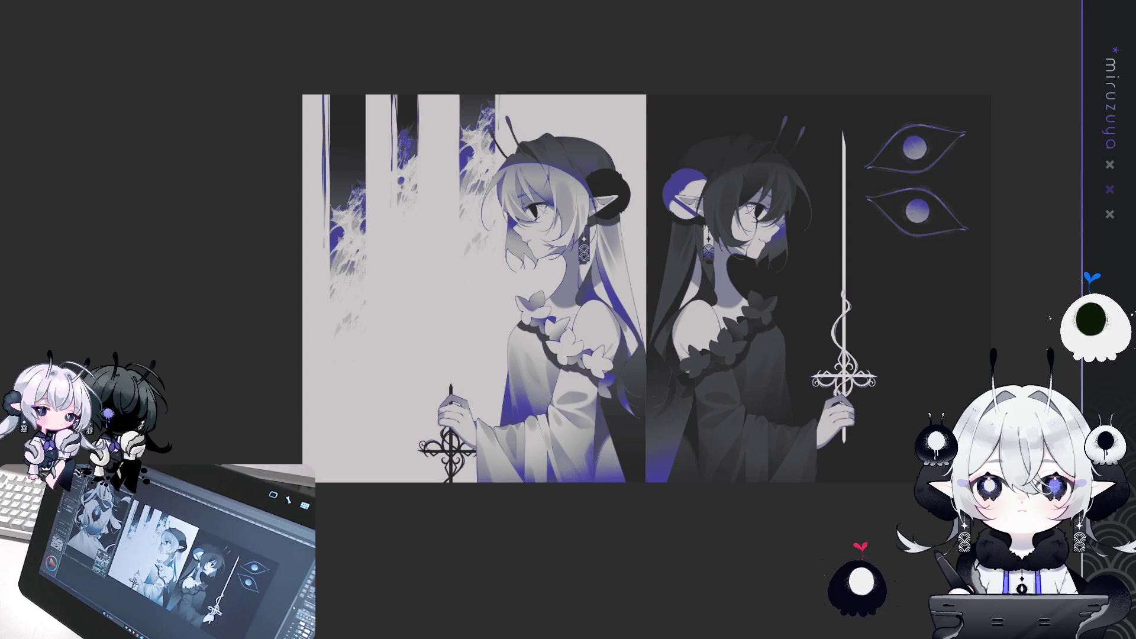
{"action": "scroll", "coordinate": [646, 289], "scroll_direction": "down", "scroll_amount": 3}
{"action": "scroll", "coordinate": [647, 267], "scroll_direction": "down", "scroll_amount": 1}
{"action": "left_click_drag", "start_coordinate": [646, 266], "coordinate": [627, 259]}
{"action": "key", "text": "ctrl+z"}
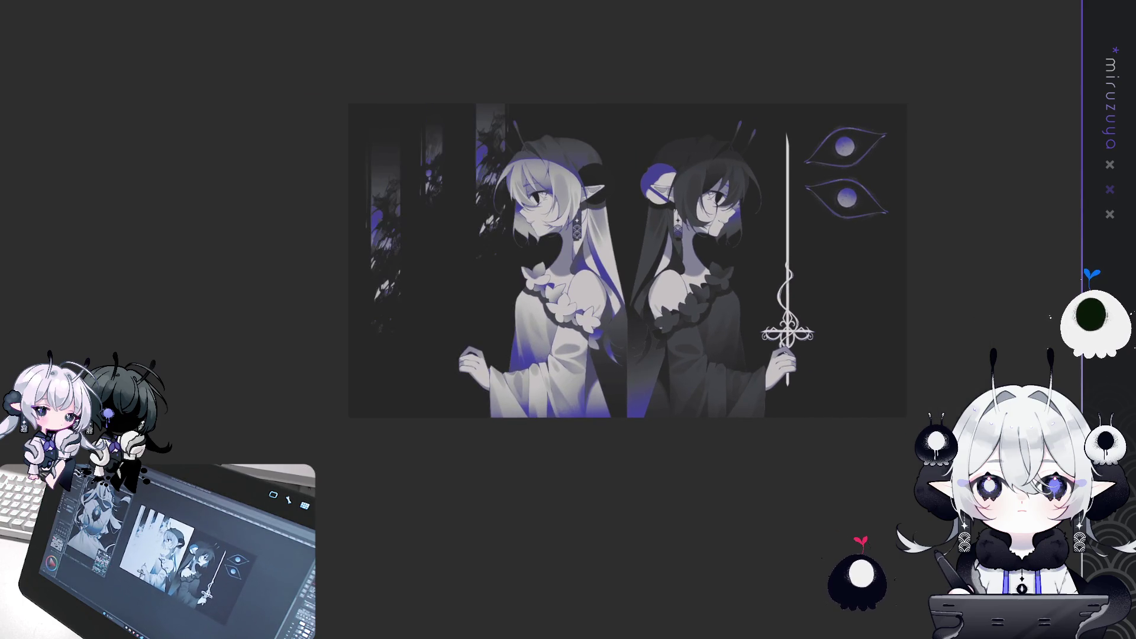
{"action": "key", "text": "ctrl+y"}
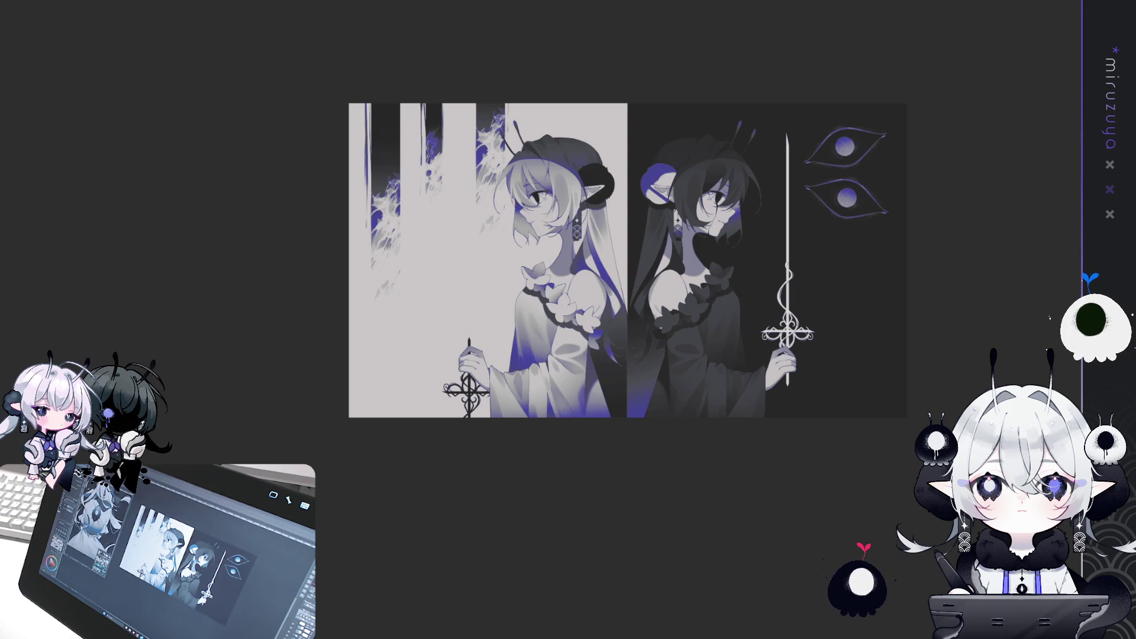
Compare the light and dark left-half versions with undo/redo, ending on the swapped backgrounds.
{"action": "key", "text": "ctrl+z"}
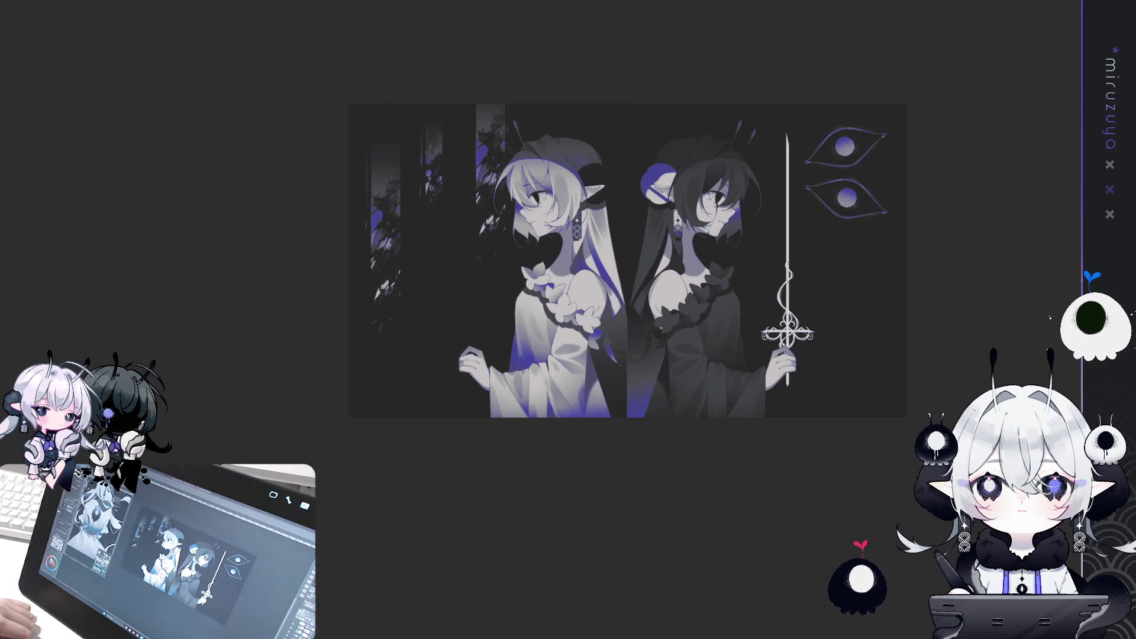
{"action": "key", "text": "ctrl+y"}
{"action": "key", "text": "ctrl+z"}
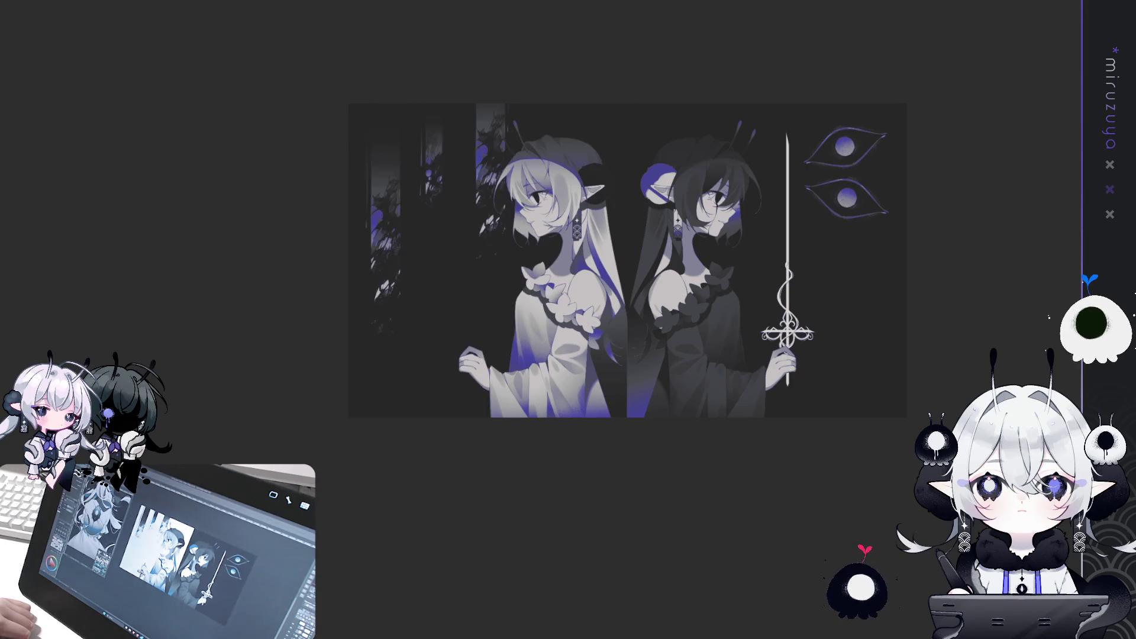
{"action": "key", "text": "ctrl+y"}
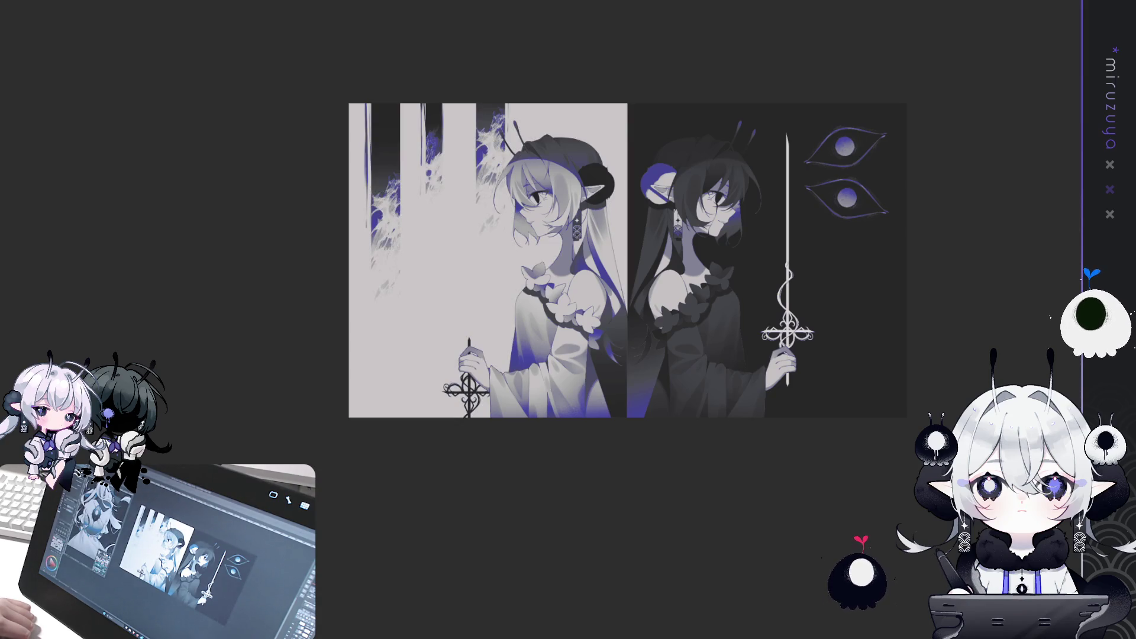
{"action": "key", "text": "ctrl+z"}
{"action": "key", "text": "ctrl+y"}
{"action": "key", "text": "ctrl+z"}
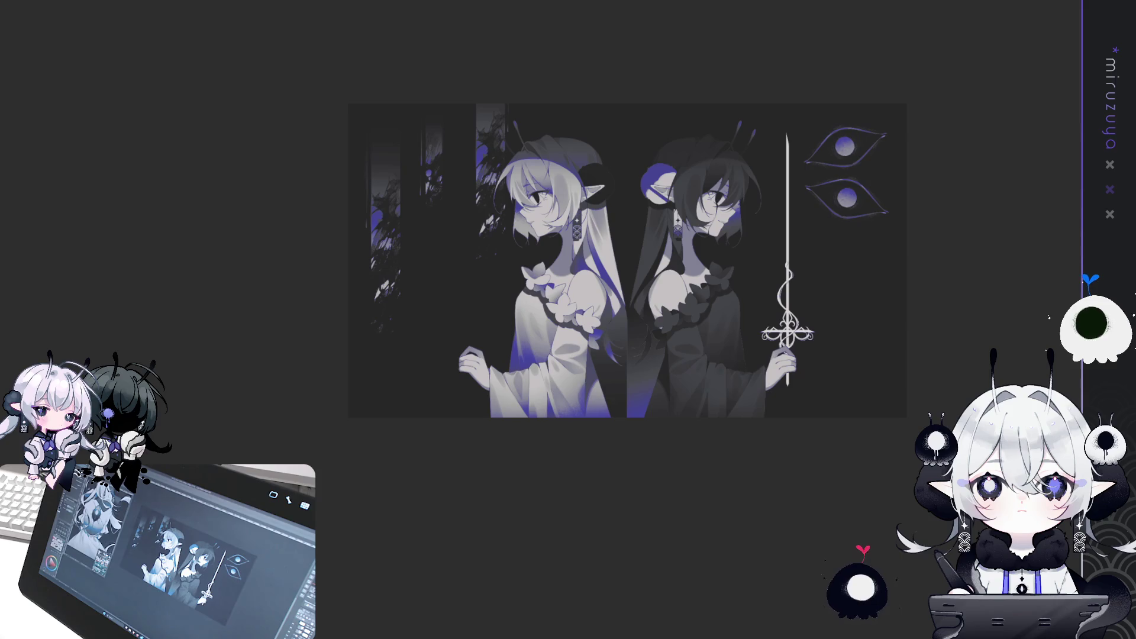
{"action": "key", "text": "ctrl+y"}
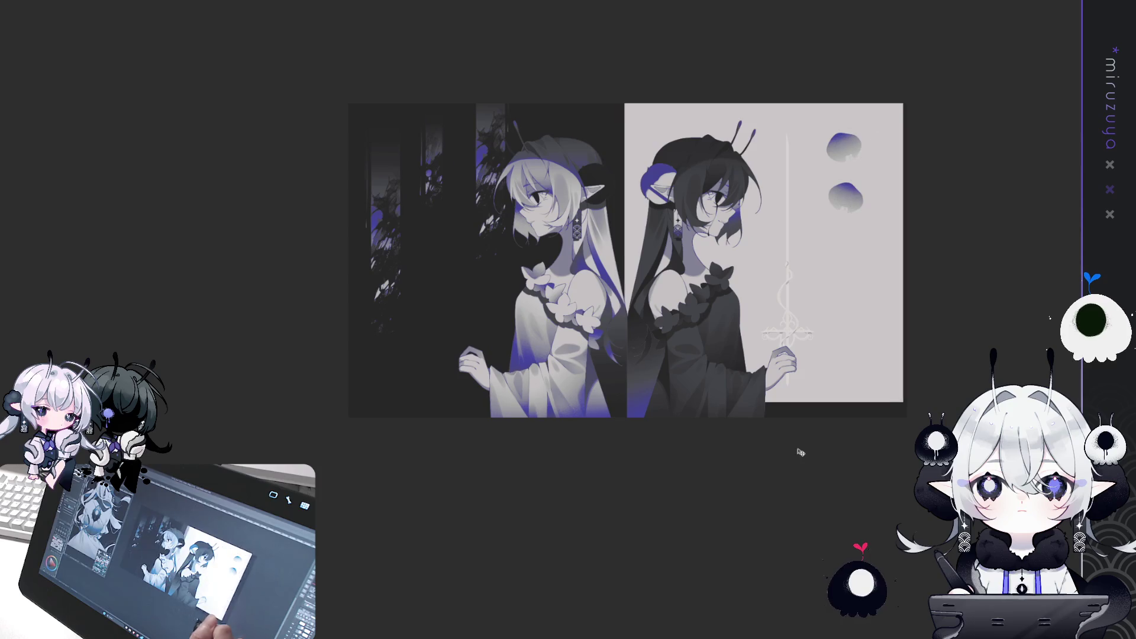
Nudge the light right-half layer into alignment so the original light/dark arrangement shows.
{"action": "left_click_drag", "start_coordinate": [803, 472], "coordinate": [800, 467]}
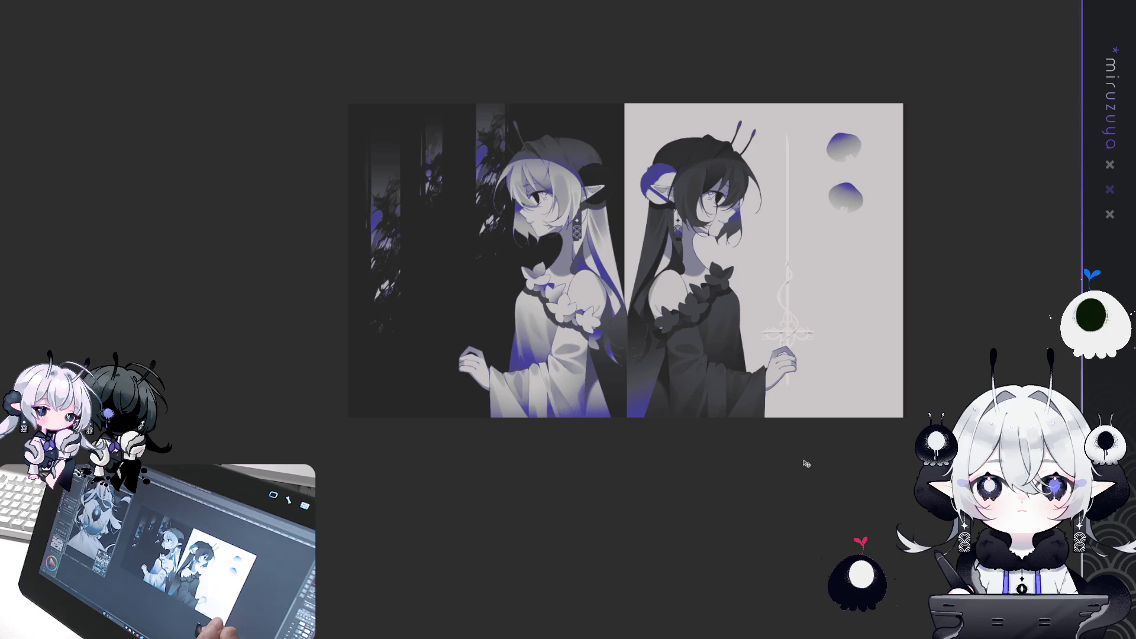
{"action": "left_click_drag", "start_coordinate": [822, 462], "coordinate": [819, 457]}
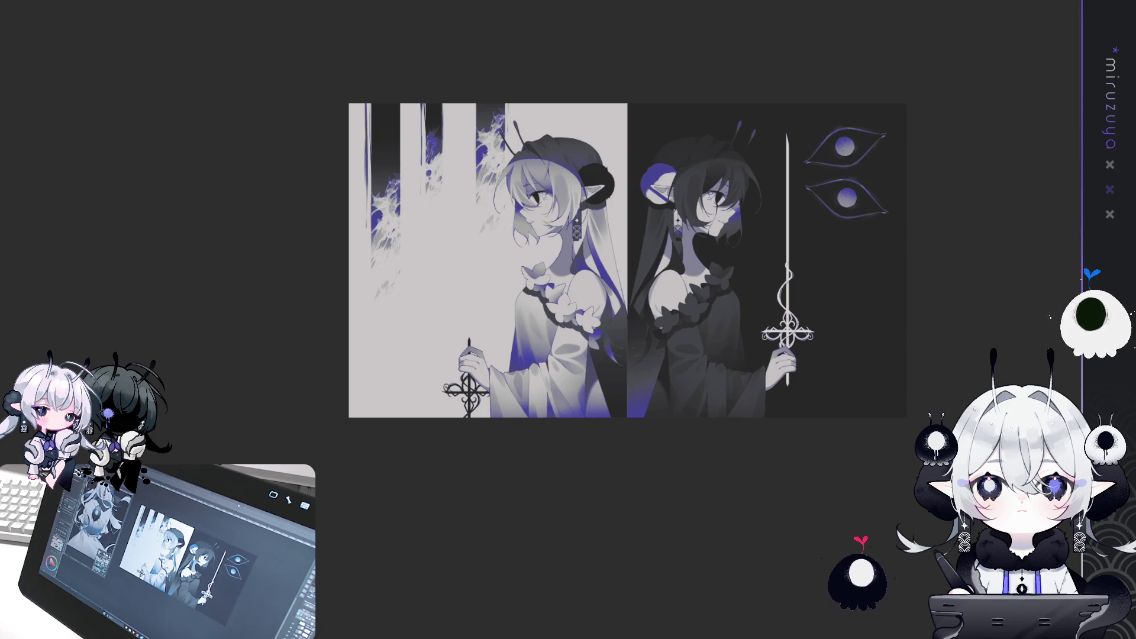
{"action": "scroll", "coordinate": [670, 109], "scroll_direction": "up", "scroll_amount": 2}
{"action": "scroll", "coordinate": [670, 109], "scroll_direction": "down", "scroll_amount": 1}
{"action": "scroll", "coordinate": [670, 109], "scroll_direction": "up", "scroll_amount": 2}
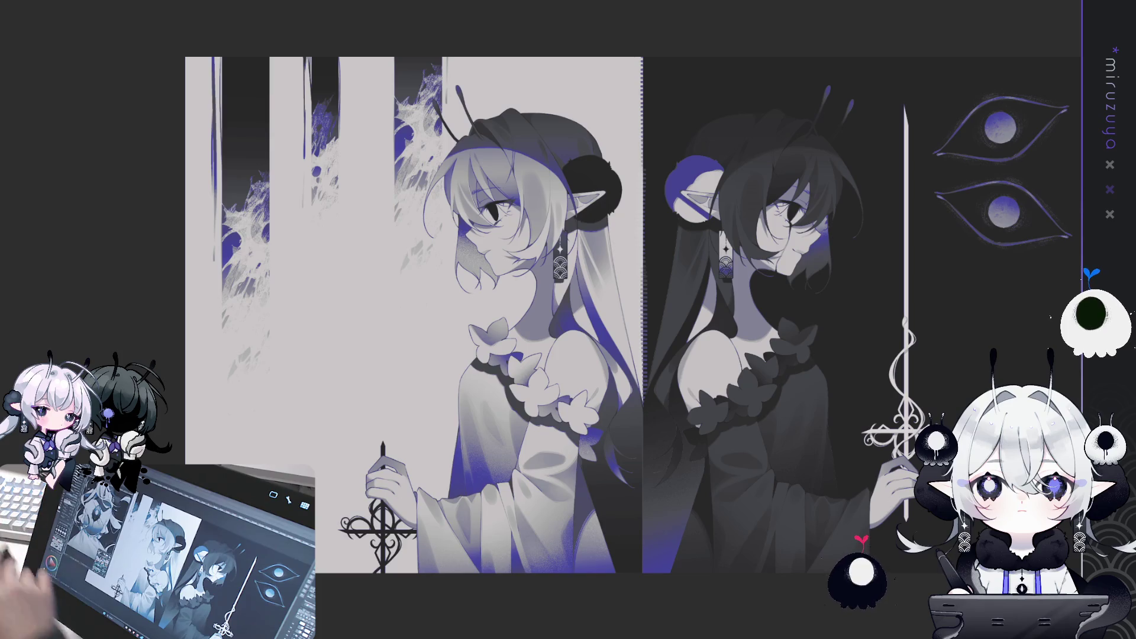
Erase and restore the left panel's top foliage, then select the whole canvas and deselect it.
{"action": "key", "text": "ctrl+minus"}
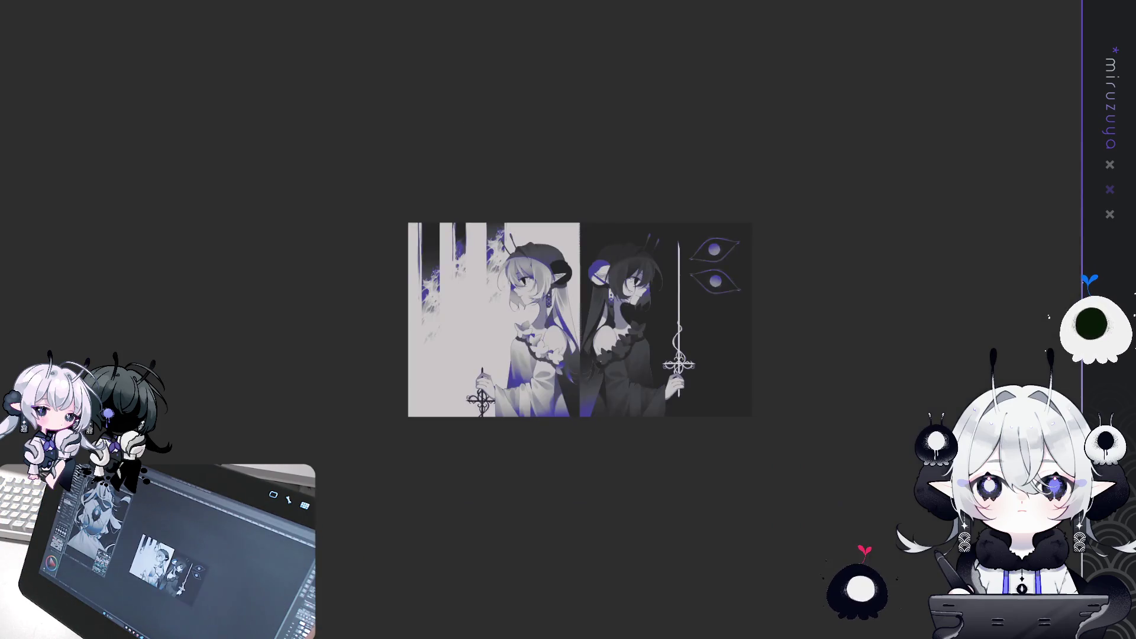
{"action": "key", "text": "ctrl+plus"}
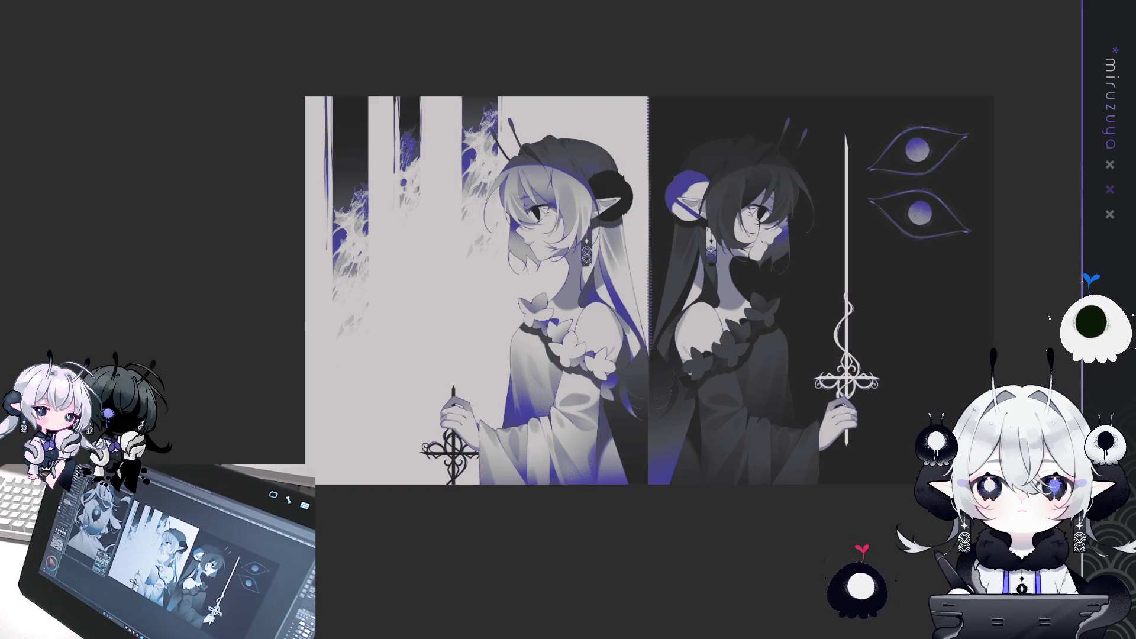
{"action": "key", "text": "Delete"}
{"action": "key", "text": "ctrl+z"}
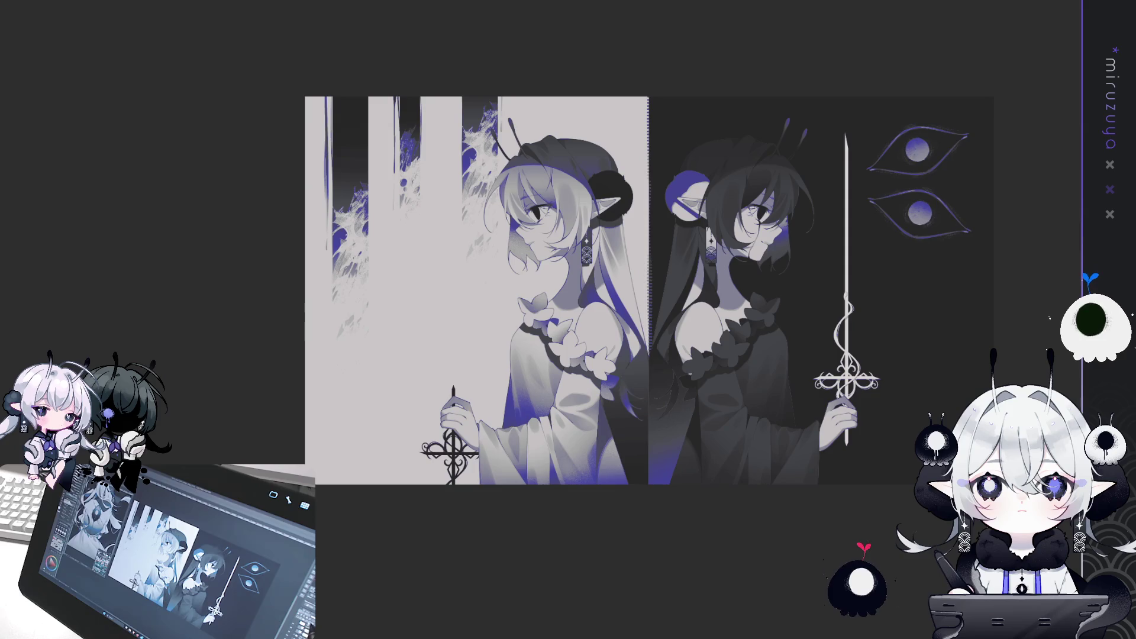
{"action": "key", "text": "Delete"}
{"action": "key", "text": "ctrl+z"}
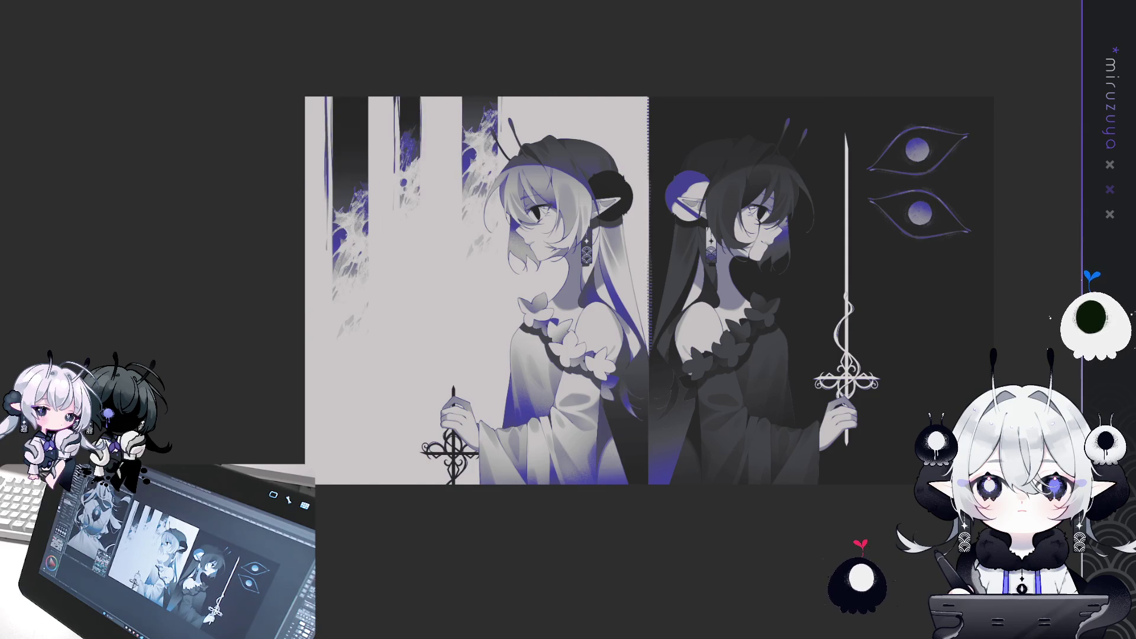
{"action": "key", "text": "ctrl+a"}
{"action": "key", "text": "ctrl+d"}
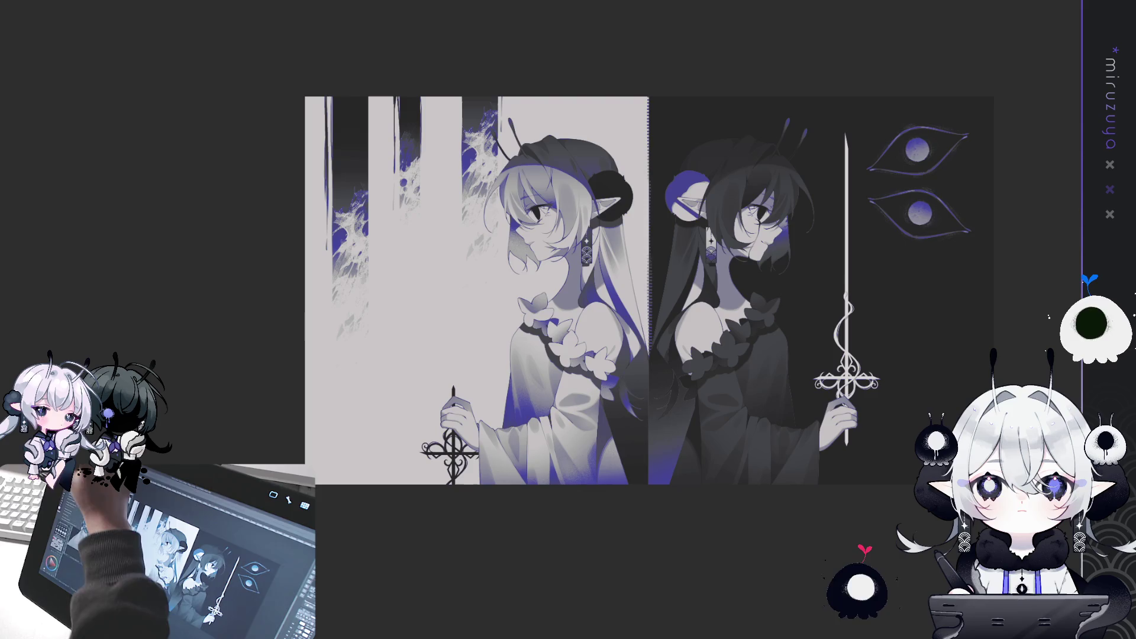
Paste dark foliage columns along the right panel's edge, nudge them left and try straight lines near the sword.
{"action": "key", "text": "ctrl+v"}
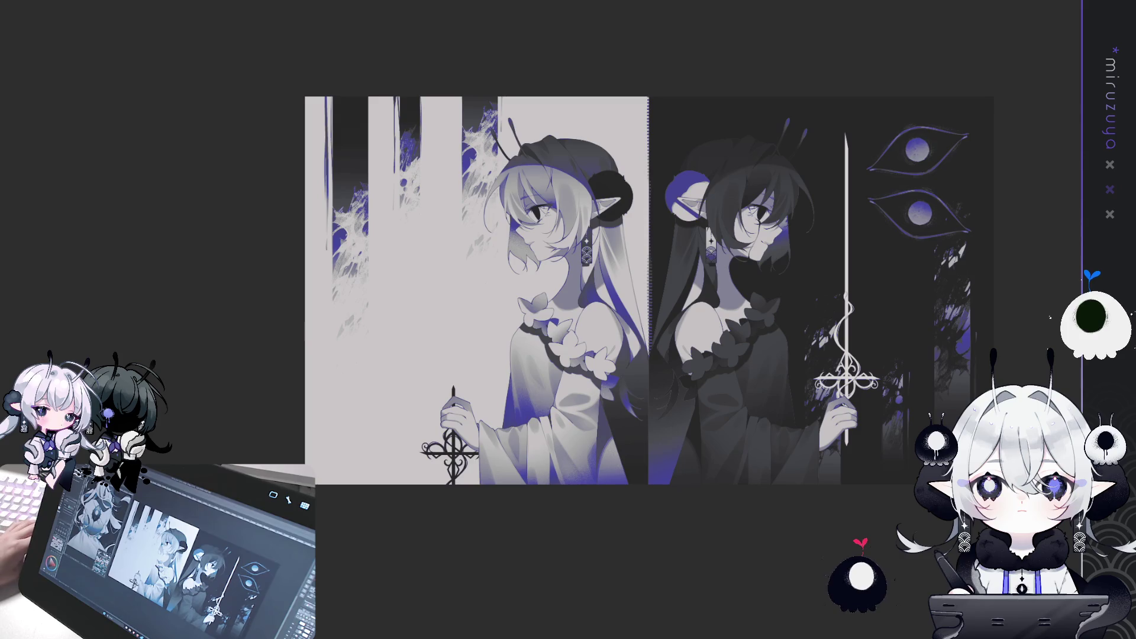
{"action": "key", "text": "Left"}
{"action": "key", "text": "Left"}
{"action": "key", "text": "Left"}
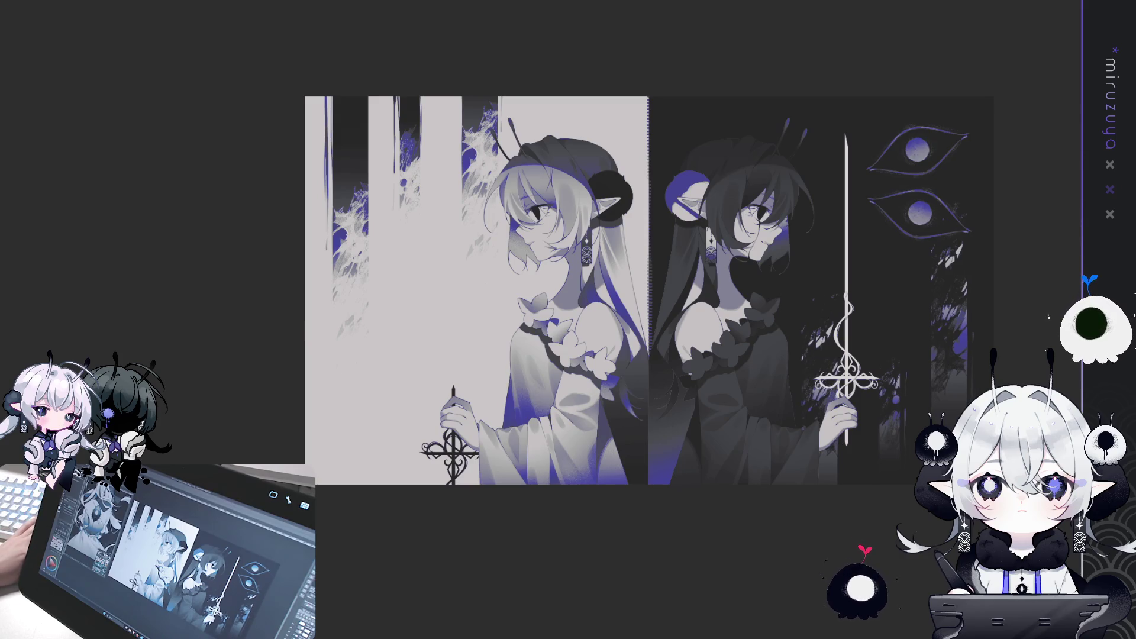
{"action": "mouse_move", "coordinate": [568, 293]}
{"action": "left_mouse_down"}
{"action": "mouse_move", "coordinate": [432, 197]}
{"action": "mouse_move", "coordinate": [371, 199]}
{"action": "left_mouse_up"}
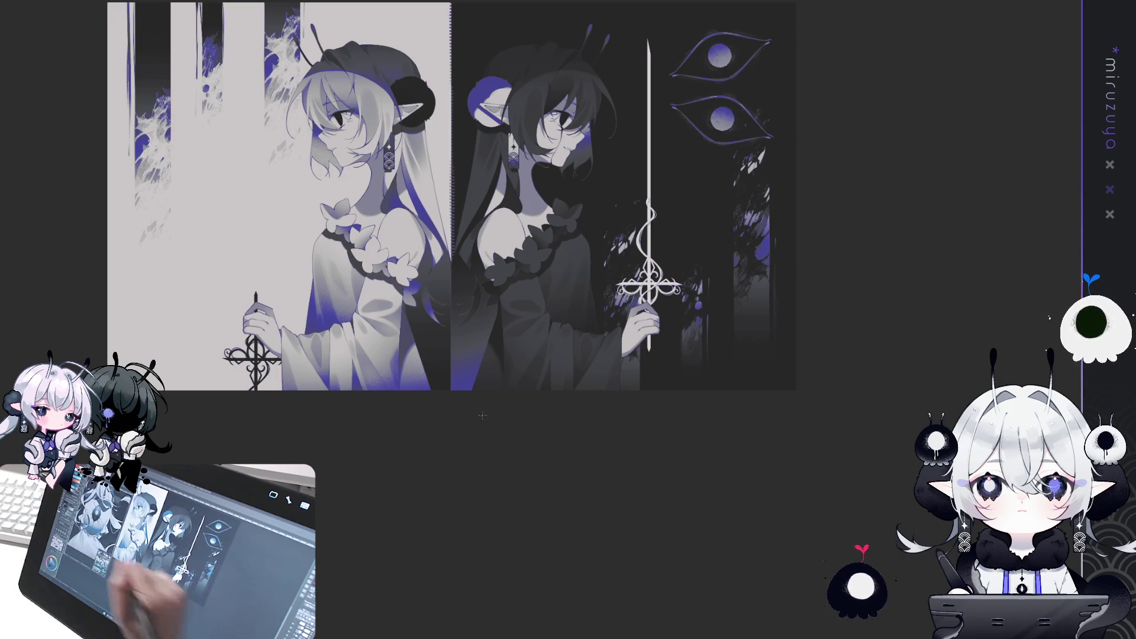
{"action": "left_click_drag", "start_coordinate": [673, 551], "coordinate": [701, 196]}
{"action": "left_click_drag", "start_coordinate": [560, 489], "coordinate": [639, 318]}
{"action": "left_click_drag", "start_coordinate": [561, 429], "coordinate": [683, 260]}
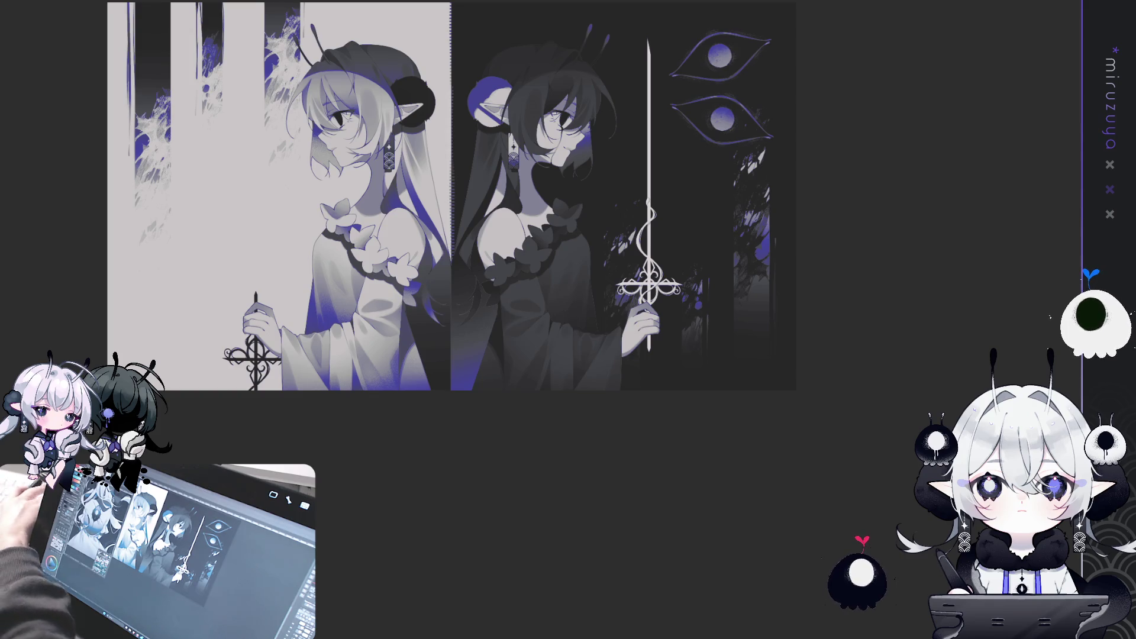
Undo the last hair change, select the whole canvas and start transforming the background.
{"action": "key", "text": "ctrl+z"}
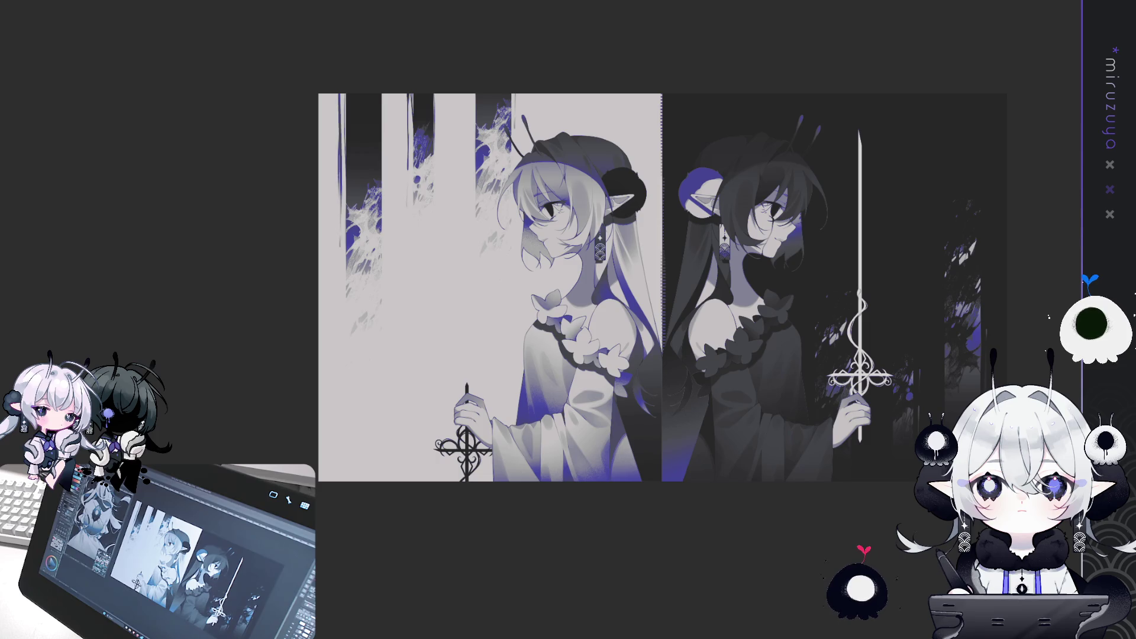
{"action": "key", "text": "ctrl+a"}
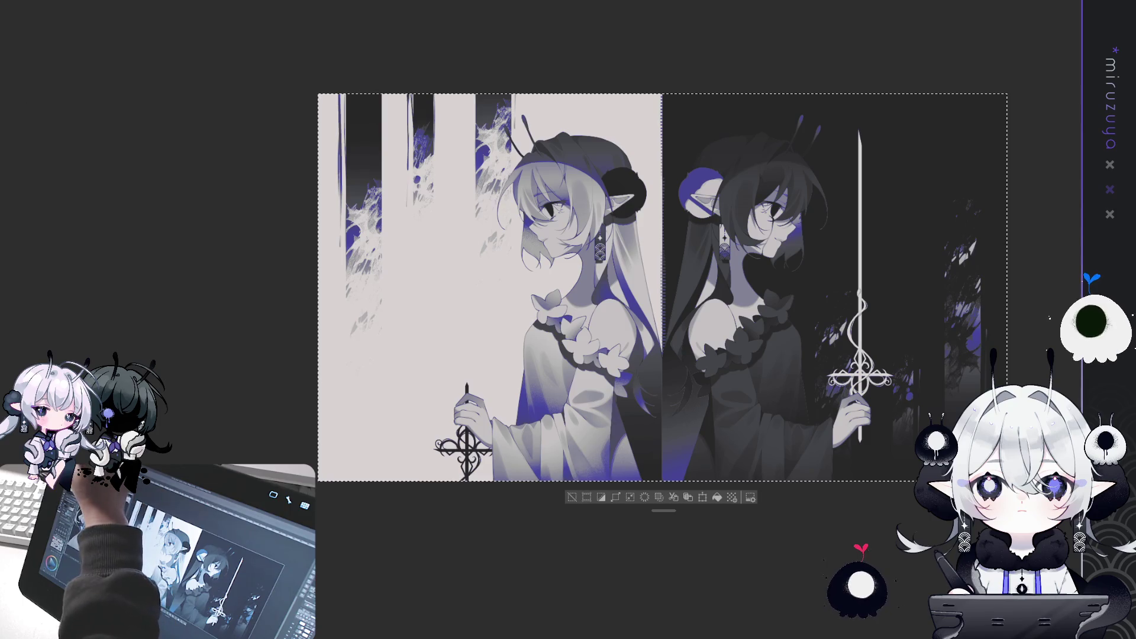
{"action": "key", "text": "ctrl+t"}
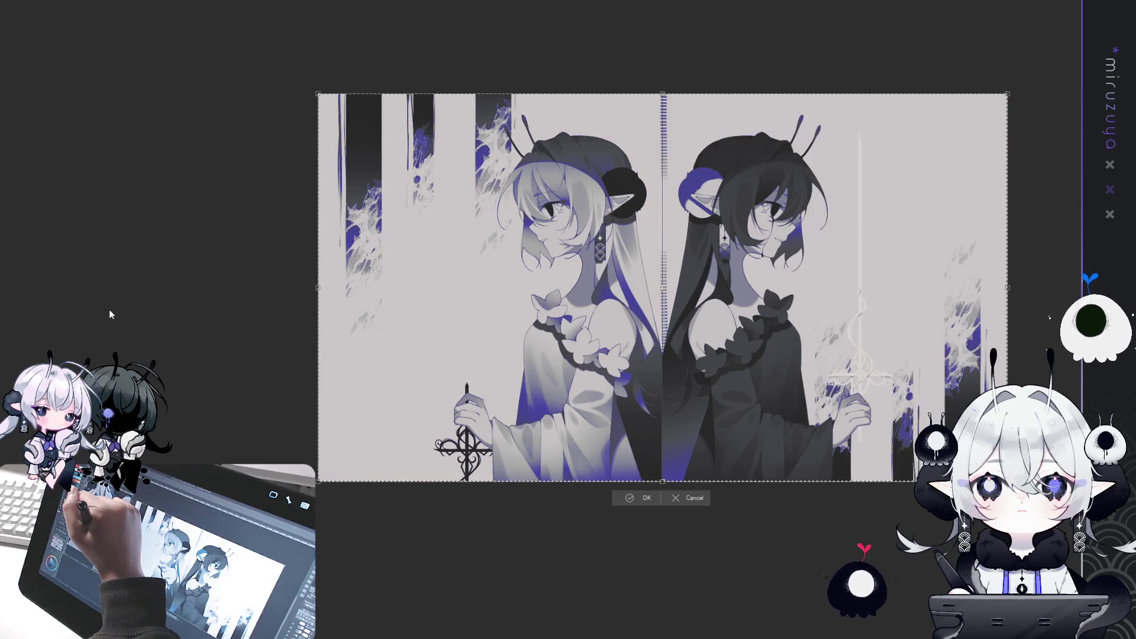
Commit the background flip, reselect the canvas and invert the colours of the sword and cross.
{"action": "left_click", "coordinate": [635, 500]}
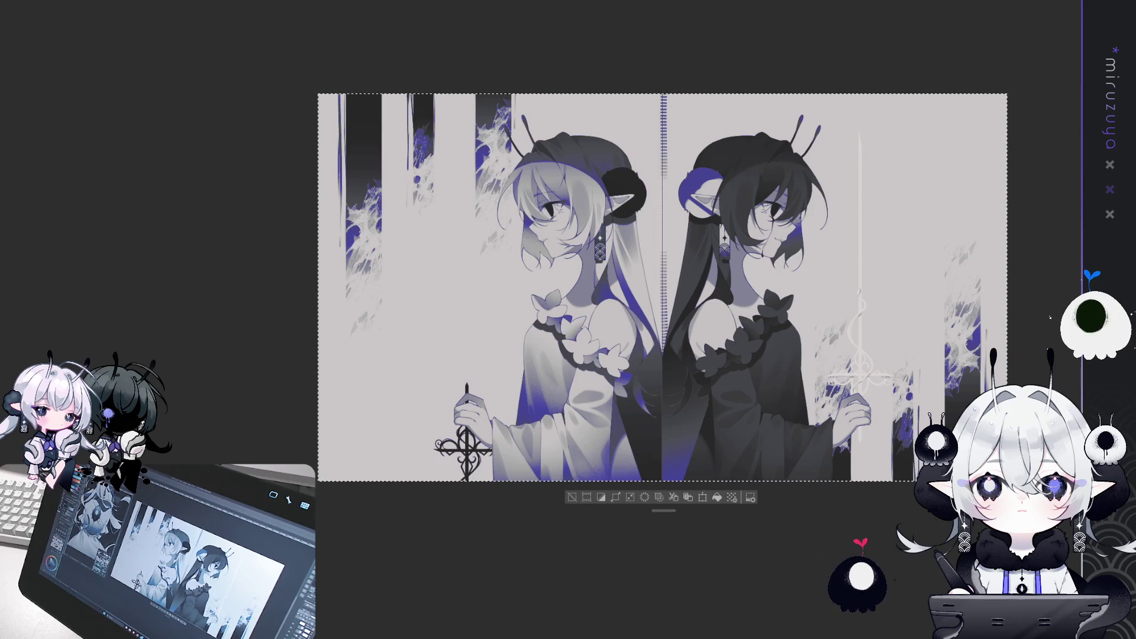
{"action": "left_click", "coordinate": [578, 500]}
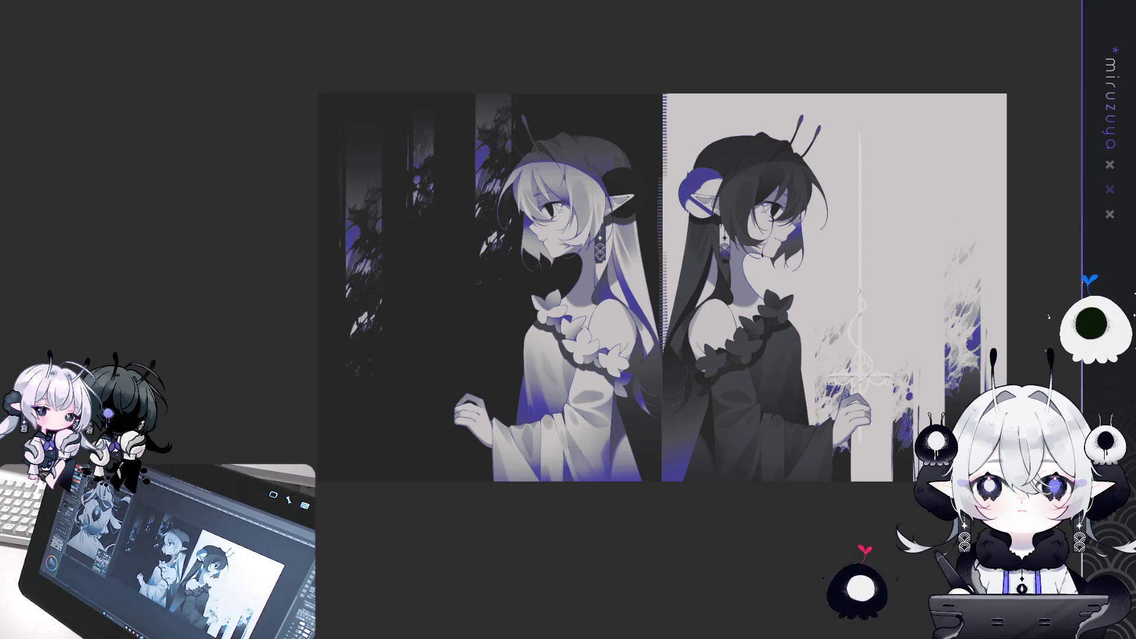
{"action": "key", "text": "ctrl+a"}
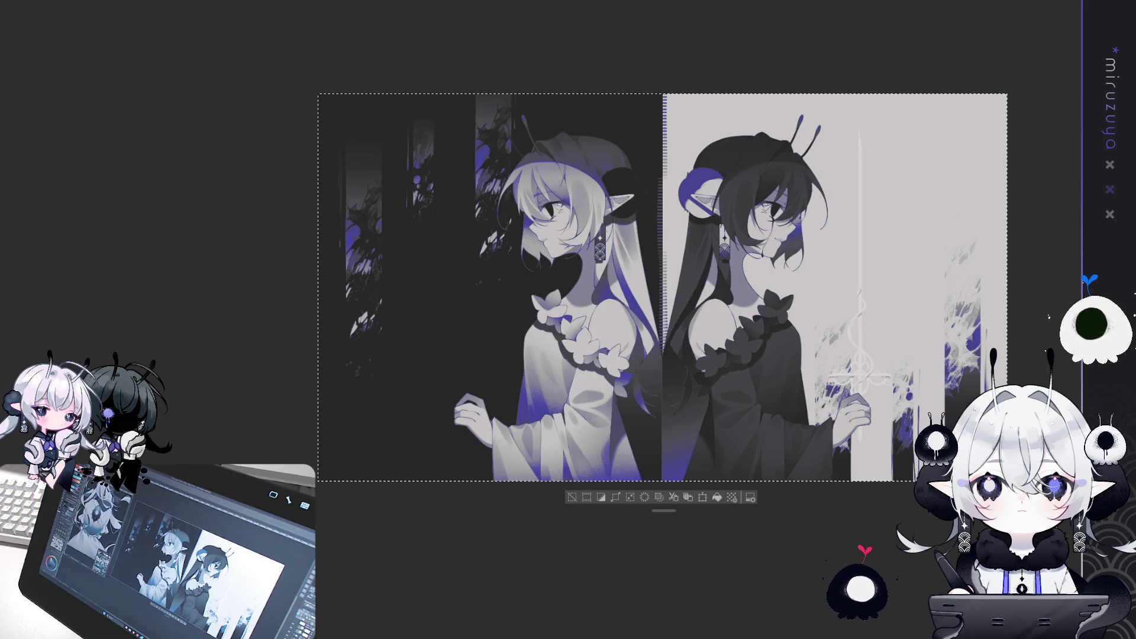
{"action": "left_click", "coordinate": [573, 498]}
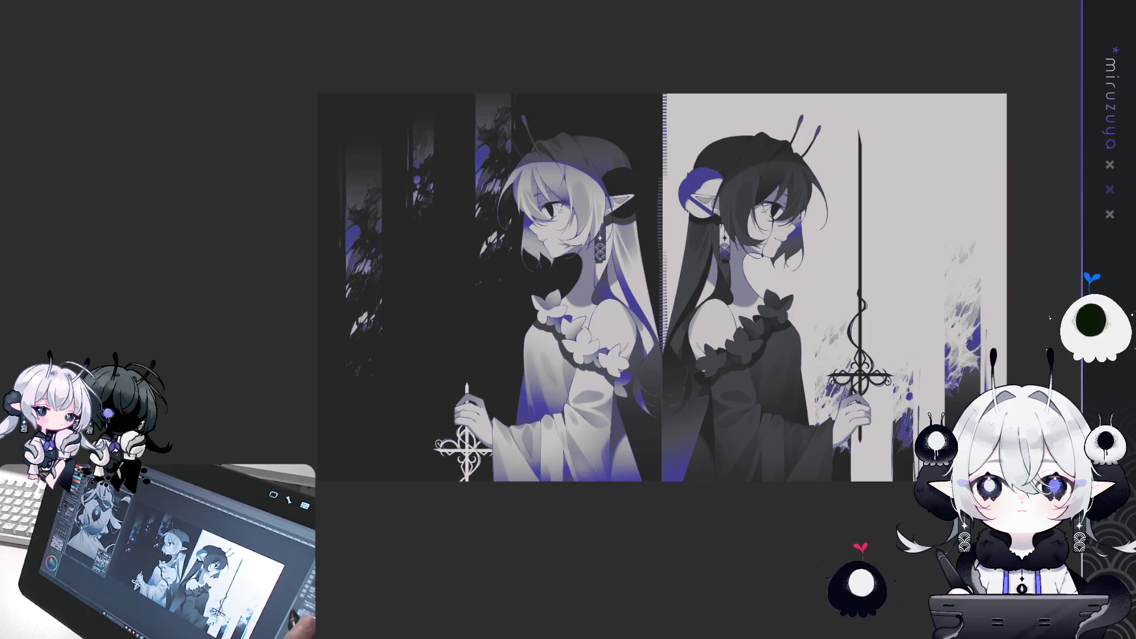
{"action": "key", "text": "ctrl+plus"}
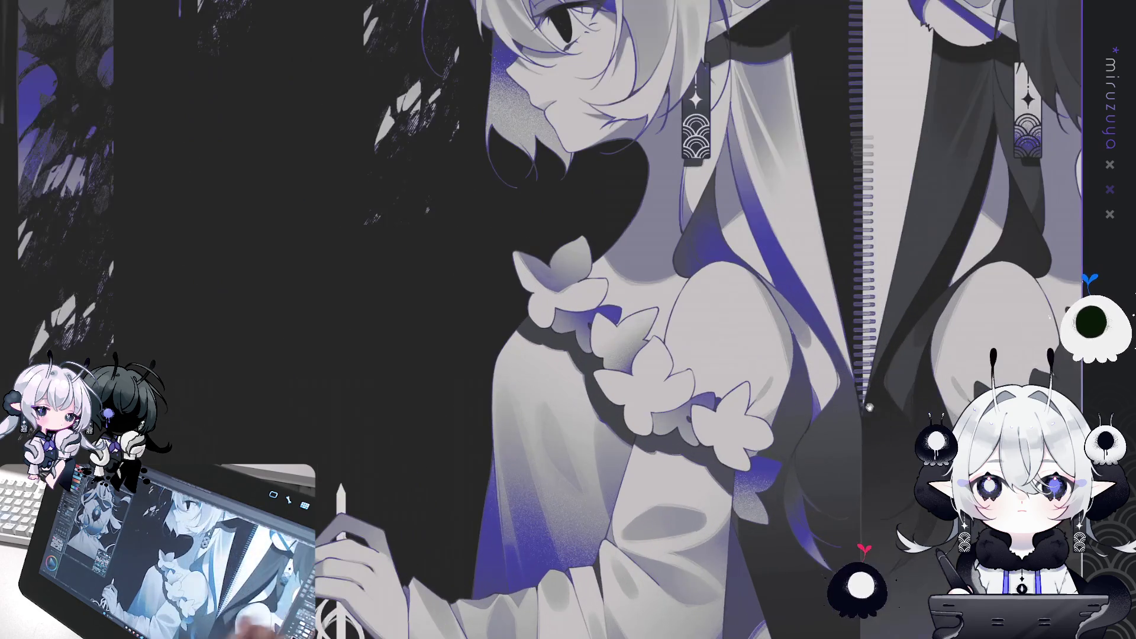
{"action": "scroll", "coordinate": [569, 319], "scroll_direction": "down", "scroll_amount": 5}
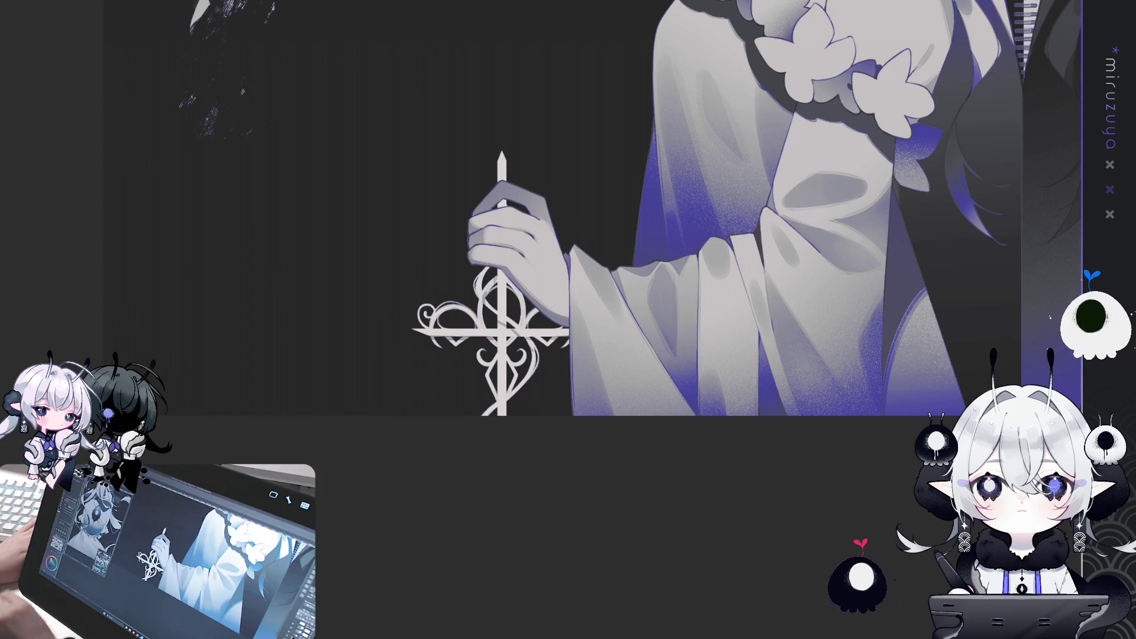
{"action": "left_click_drag", "start_coordinate": [531, 334], "coordinate": [541, 338]}
{"action": "key", "text": "ctrl+d"}
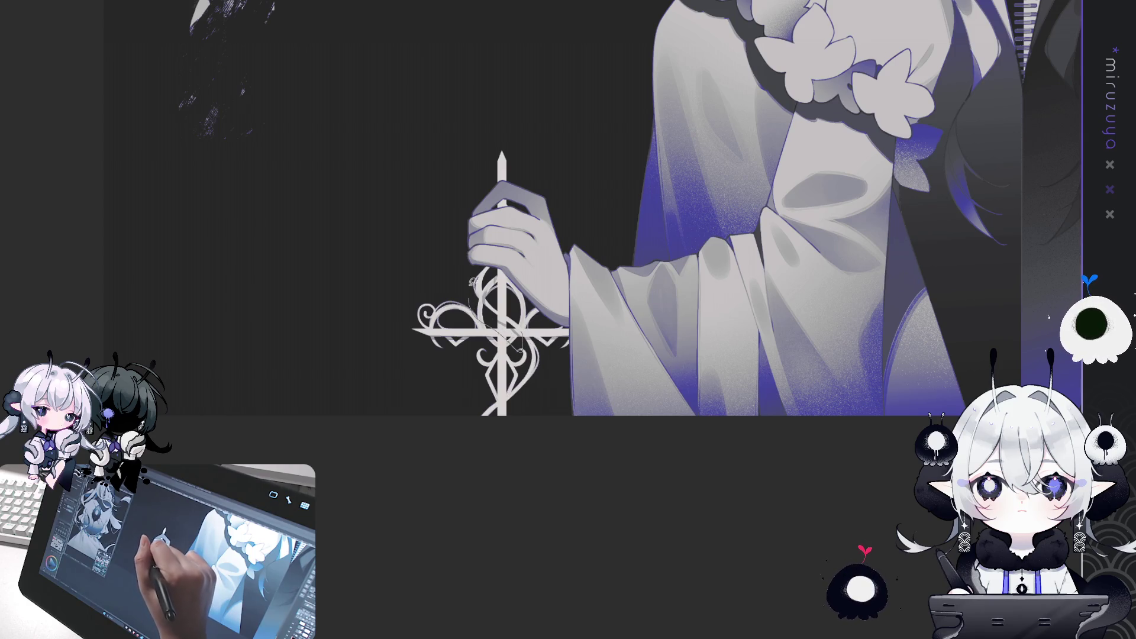
{"action": "left_click_drag", "start_coordinate": [522, 348], "coordinate": [517, 351]}
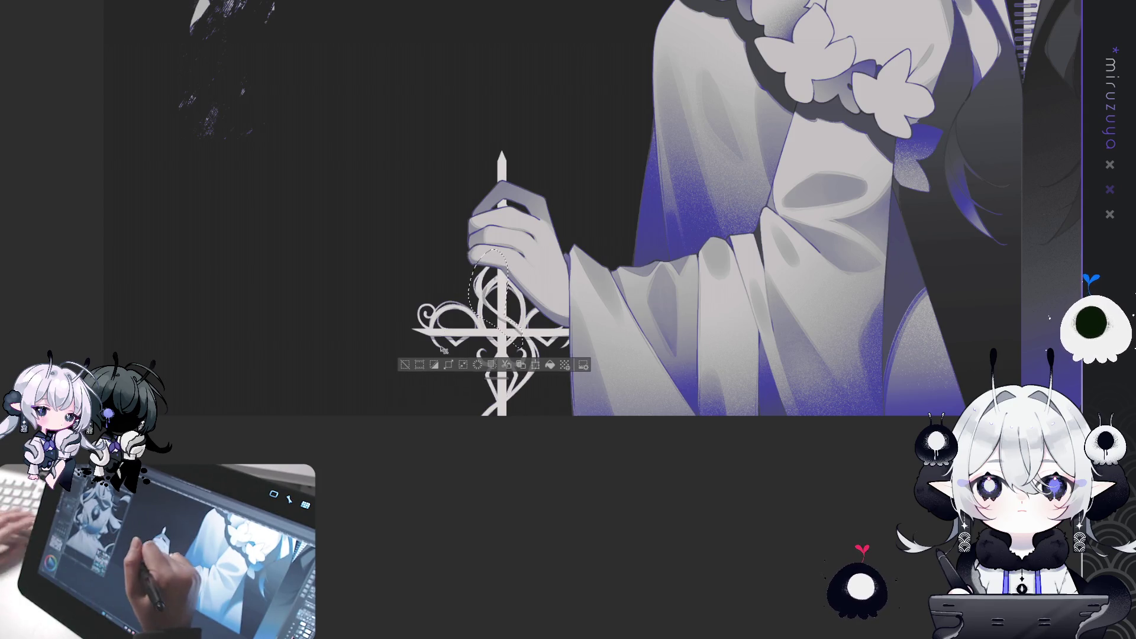
{"action": "key", "text": "ctrl+d"}
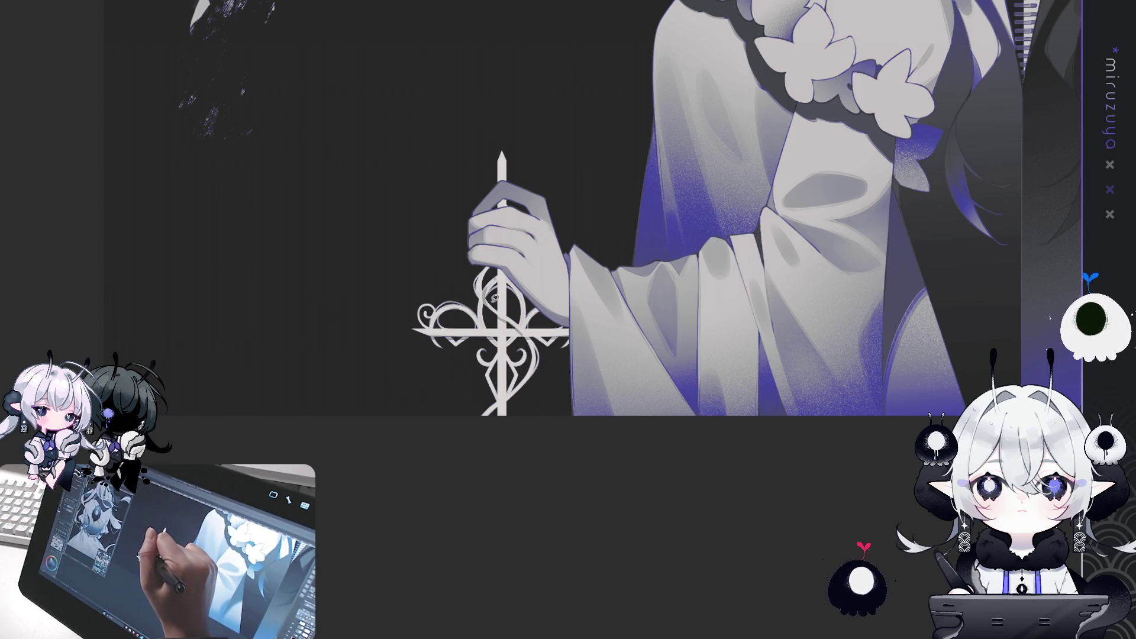
{"action": "key", "text": "ctrl+z"}
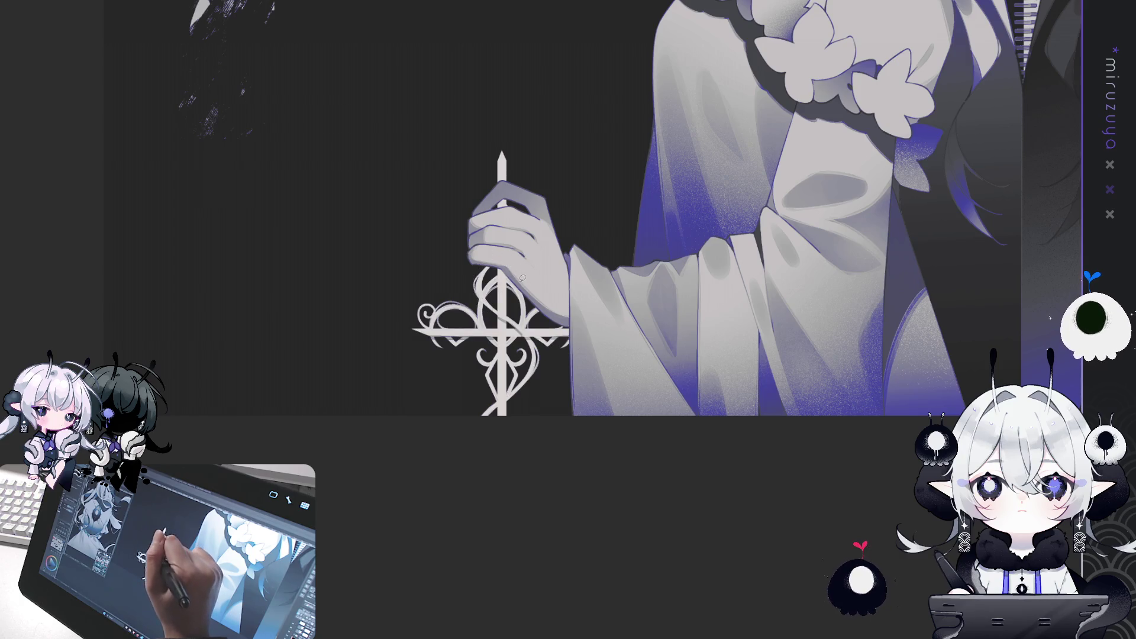
{"action": "left_click_drag", "start_coordinate": [512, 261], "coordinate": [527, 233]}
{"action": "key", "text": "ctrl+d"}
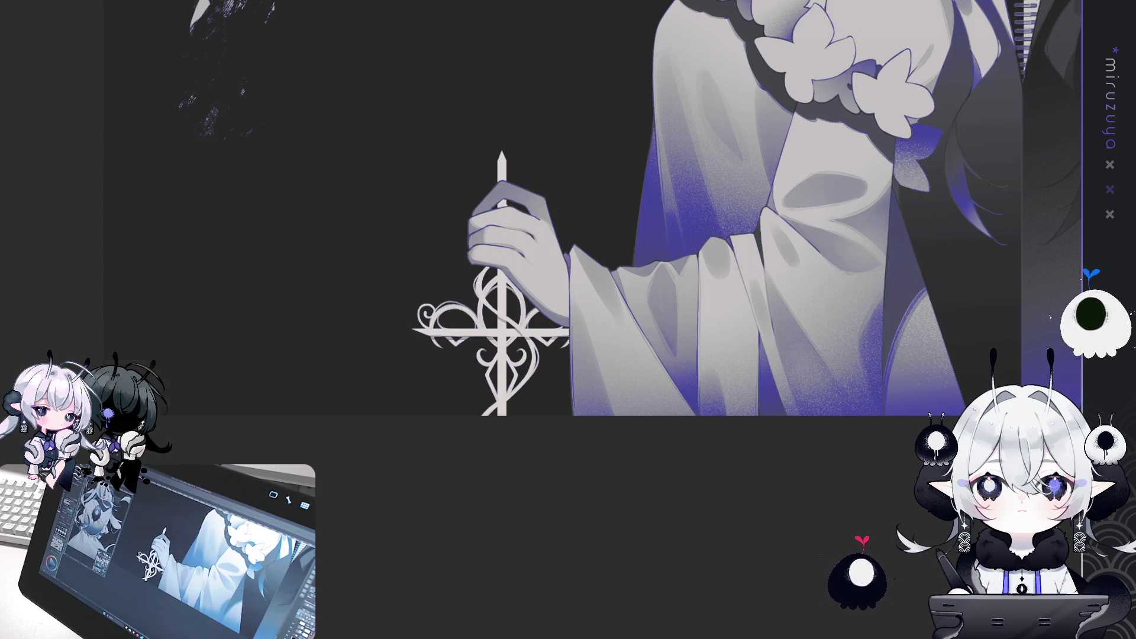
{"action": "scroll", "coordinate": [812, 370], "scroll_direction": "down", "scroll_amount": 3}
{"action": "scroll", "coordinate": [813, 370], "scroll_direction": "down", "scroll_amount": 2}
{"action": "scroll", "coordinate": [812, 370], "scroll_direction": "down", "scroll_amount": 2}
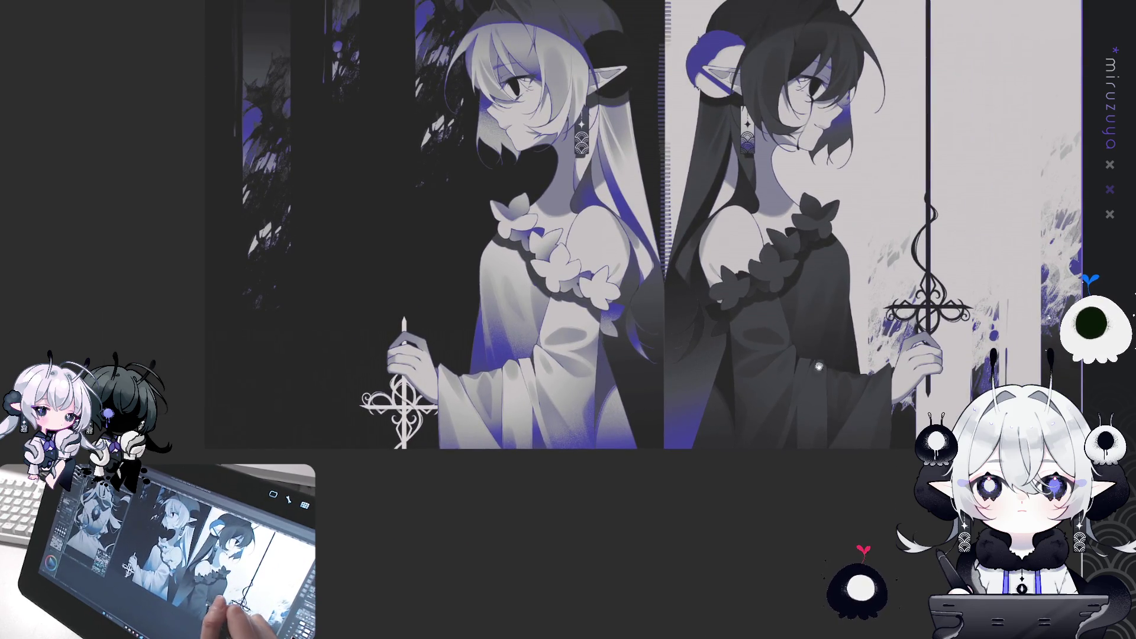
{"action": "scroll", "coordinate": [813, 371], "scroll_direction": "down", "scroll_amount": 2}
Re-centre the diptych and toggle the sword and hair tint back and forth to compare versions.
{"action": "left_click_drag", "start_coordinate": [813, 370], "coordinate": [854, 415]}
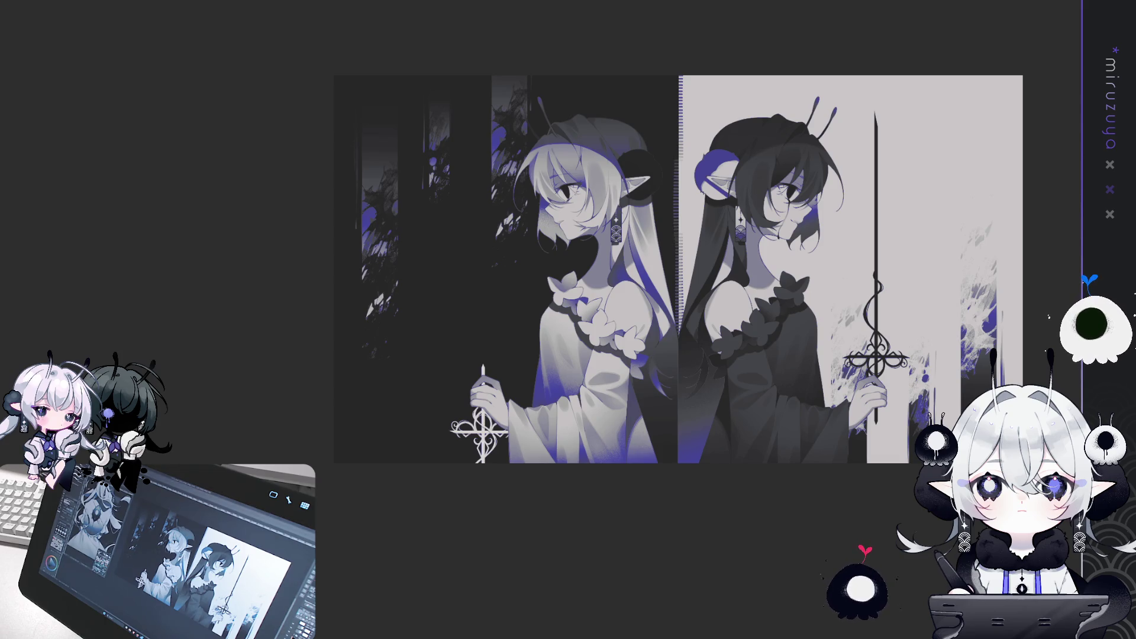
{"action": "key", "text": "ctrl+z"}
{"action": "key", "text": "ctrl+y"}
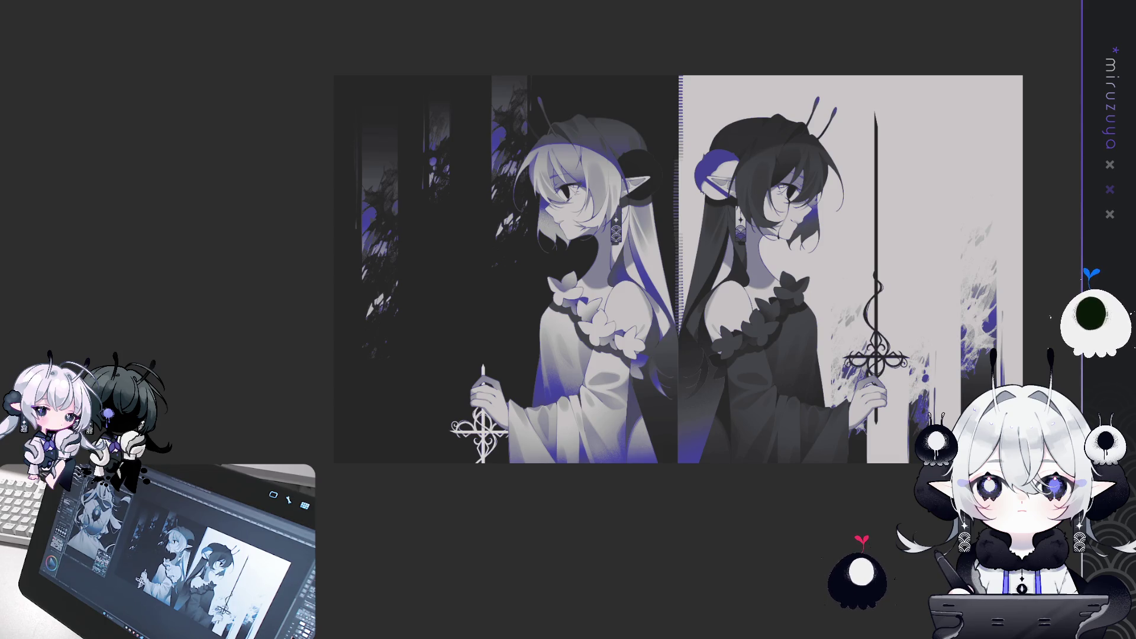
{"action": "key", "text": "ctrl+z"}
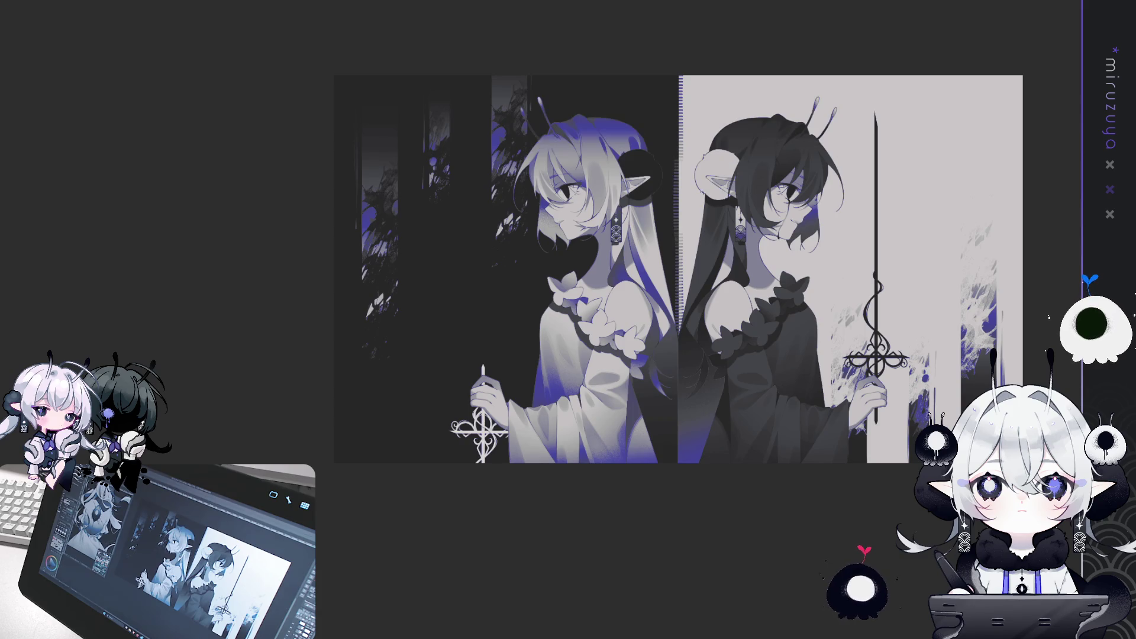
{"action": "key", "text": "ctrl+y"}
{"action": "key", "text": "ctrl+z"}
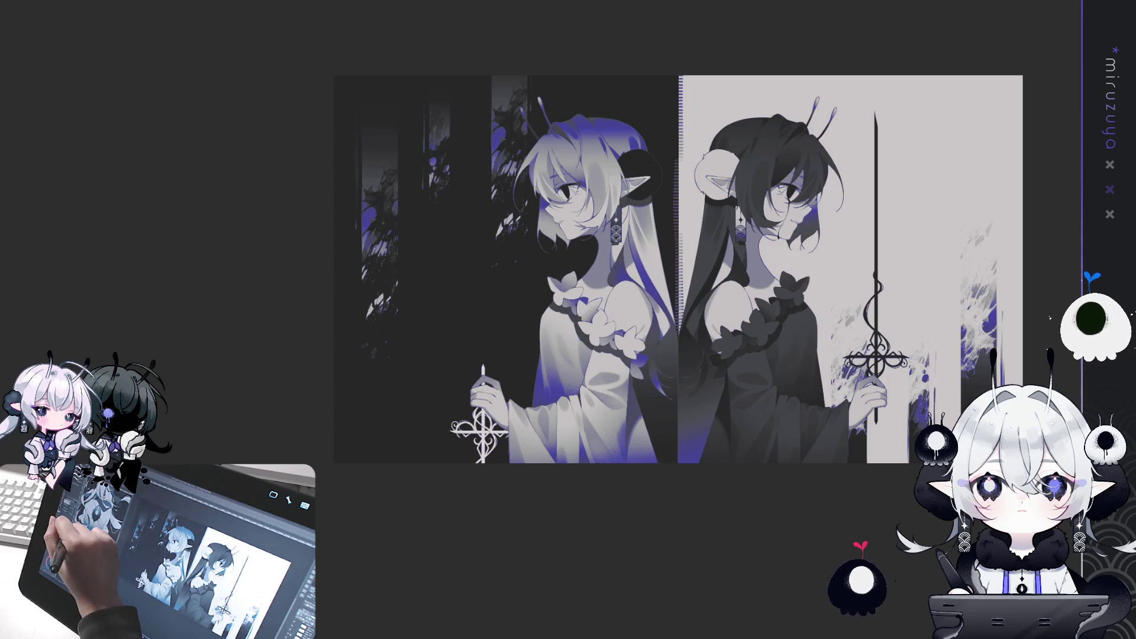
Compare the blue hair tints once more and keep the version with the white bun on the dark girl.
{"action": "key", "text": "bracketleft"}
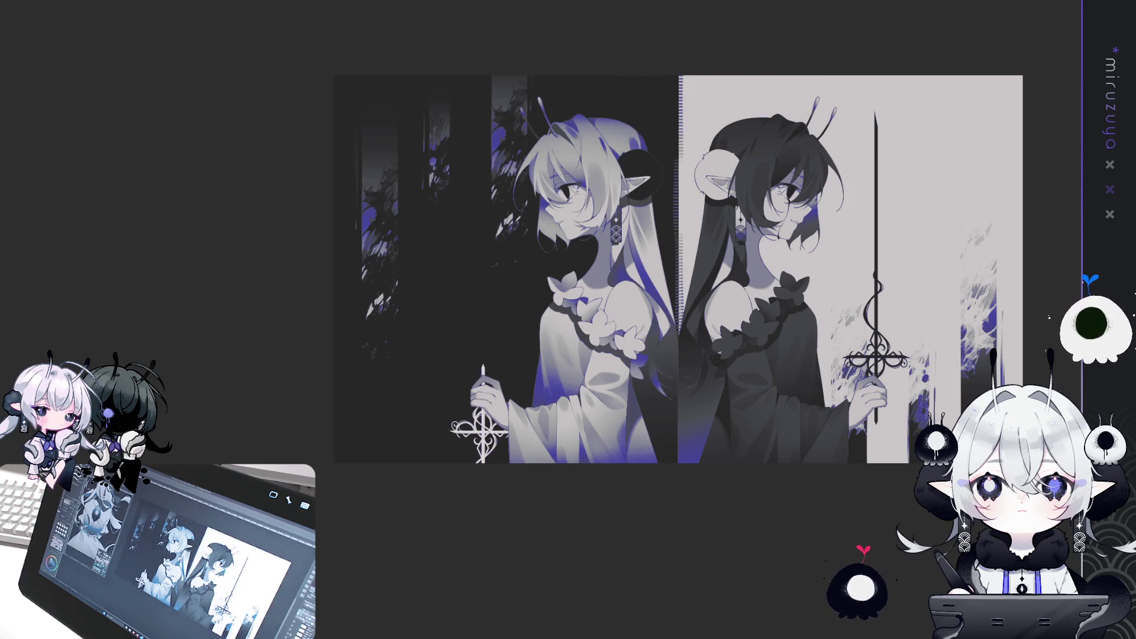
{"action": "key", "text": "ctrl+z"}
{"action": "key", "text": "ctrl+y"}
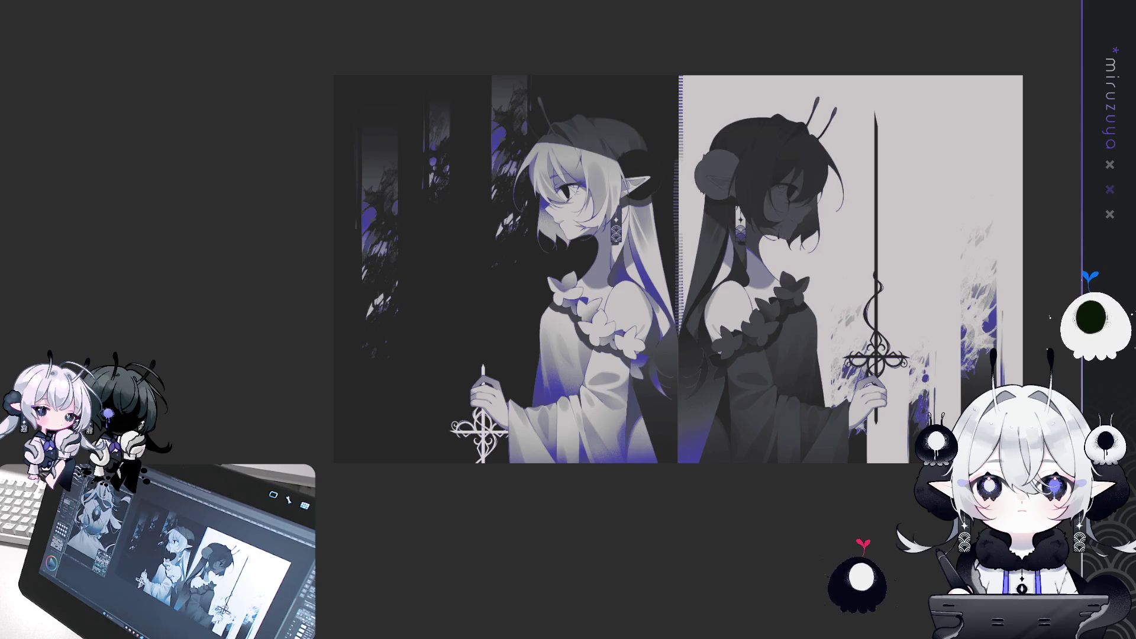
{"action": "key", "text": "ctrl+z"}
{"action": "key", "text": "ctrl+z"}
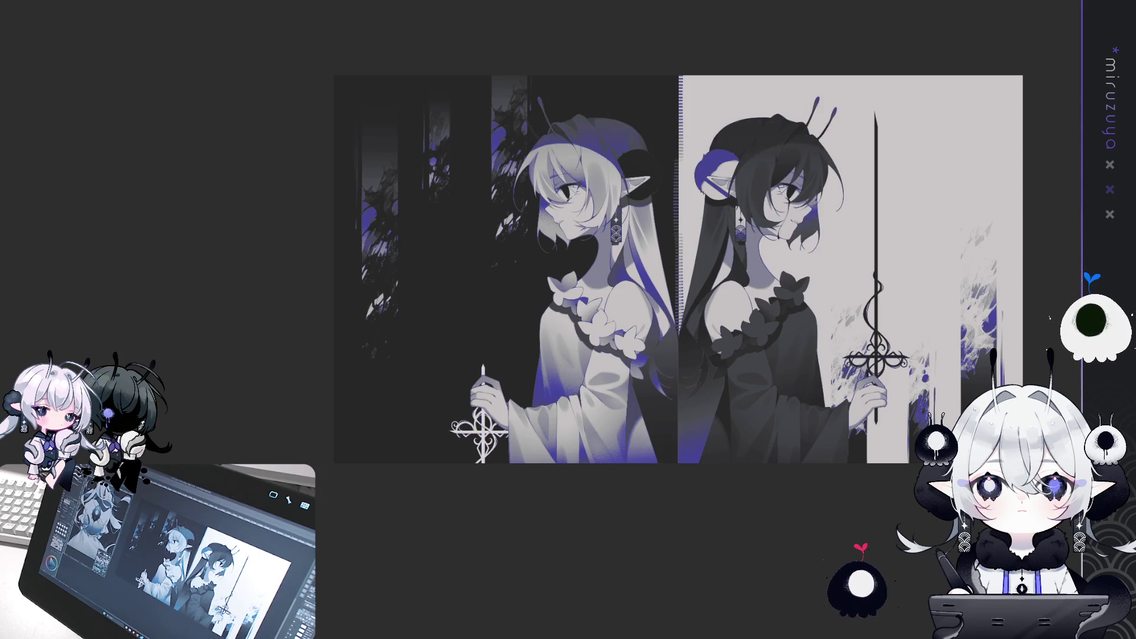
{"action": "key", "text": "ctrl+y"}
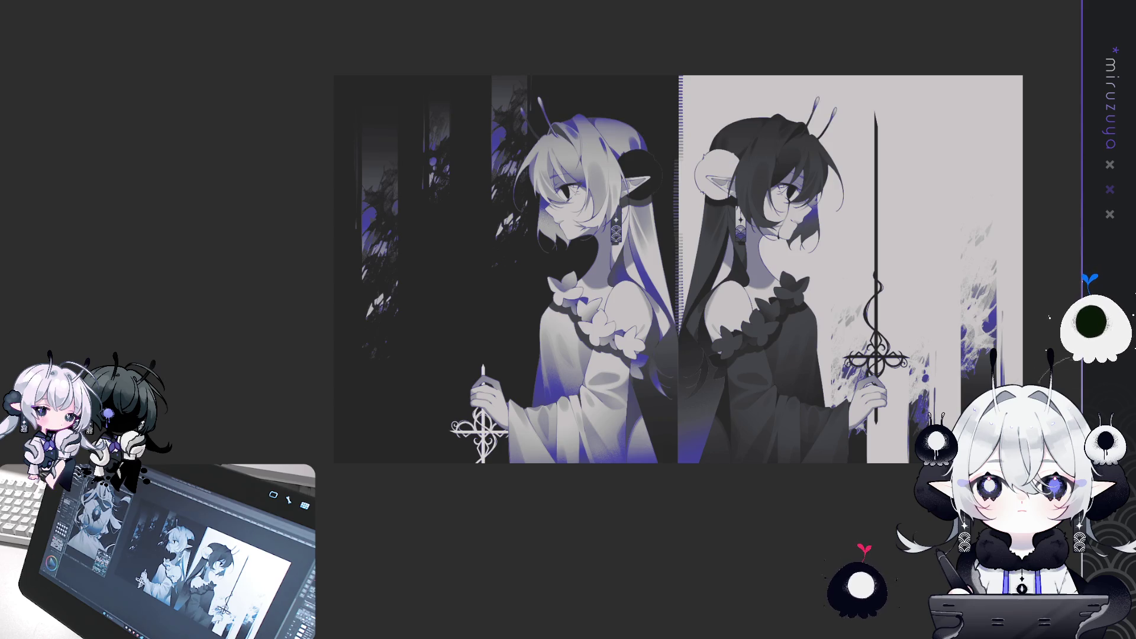
{"action": "left_click_drag", "start_coordinate": [899, 508], "coordinate": [875, 484]}
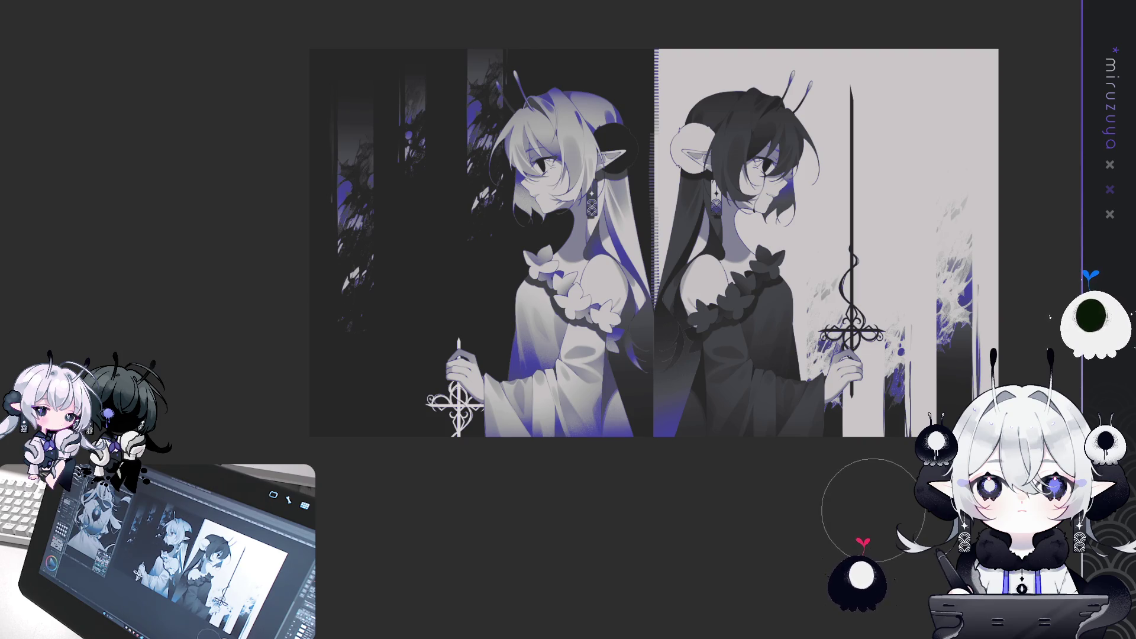
{"action": "scroll", "coordinate": [551, 205], "scroll_direction": "up", "scroll_amount": 2}
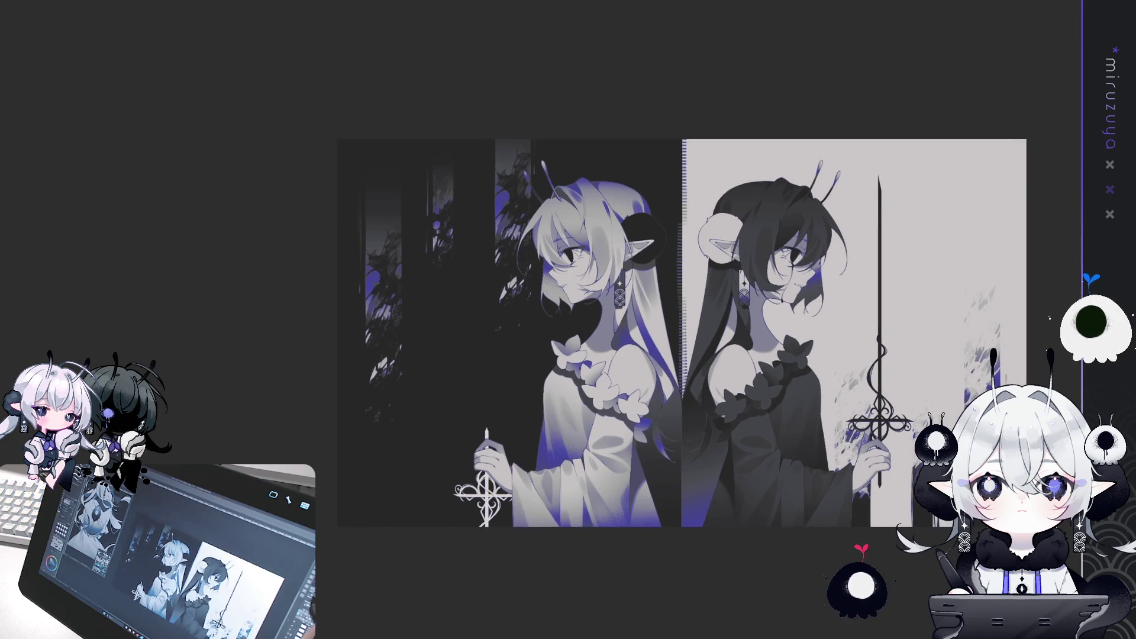
{"action": "scroll", "coordinate": [551, 205], "scroll_direction": "up", "scroll_amount": 2}
{"action": "scroll", "coordinate": [551, 205], "scroll_direction": "up", "scroll_amount": 3}
Lower the light girl's face and wave-patterned earring into view for close work.
{"action": "mouse_move", "coordinate": [808, 282]}
{"action": "left_mouse_down"}
{"action": "mouse_move", "coordinate": [806, 460]}
{"action": "mouse_move", "coordinate": [845, 500]}
{"action": "left_mouse_up"}
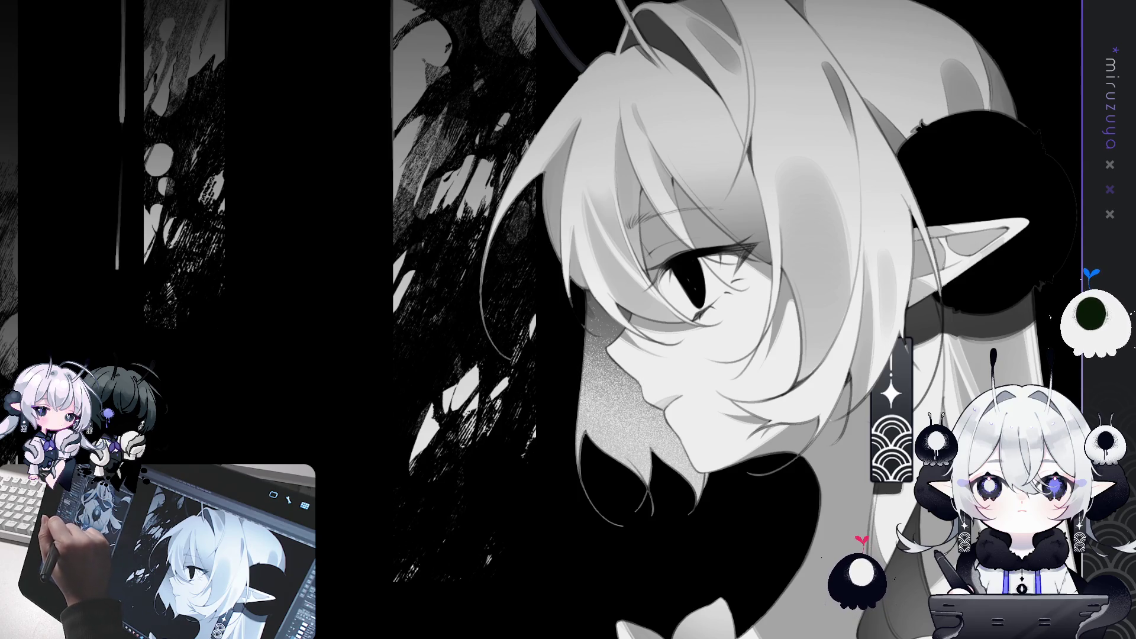
Tilt the canvas and draw a thin strand along the left edge of the light girl's hair.
{"action": "left_click_drag", "start_coordinate": [787, 284], "coordinate": [755, 313]}
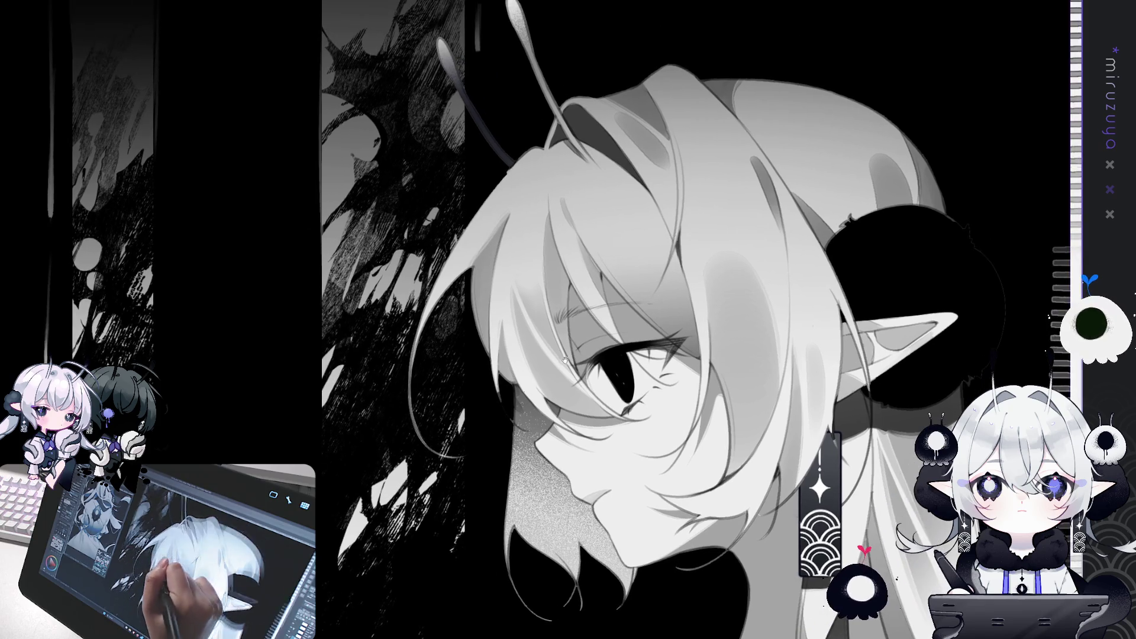
{"action": "left_click_drag", "start_coordinate": [622, 355], "coordinate": [582, 424]}
{"action": "mouse_move", "coordinate": [710, 266]}
{"action": "left_mouse_down"}
{"action": "mouse_move", "coordinate": [639, 195]}
{"action": "mouse_move", "coordinate": [550, 143]}
{"action": "left_mouse_up"}
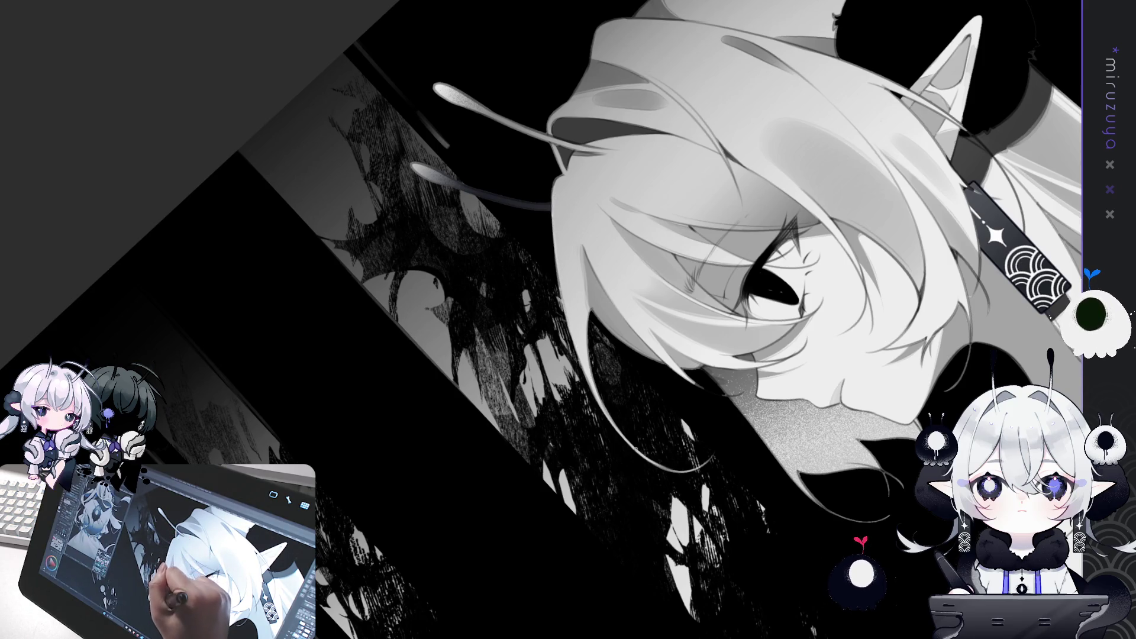
{"action": "left_click_drag", "start_coordinate": [553, 194], "coordinate": [606, 418]}
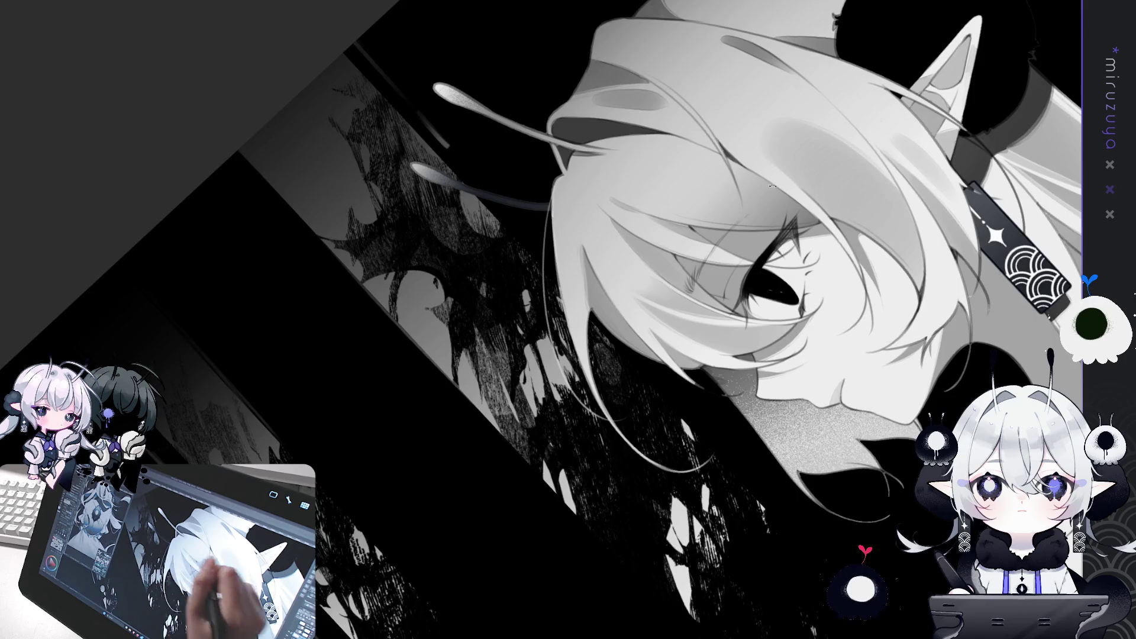
{"action": "key", "text": "5"}
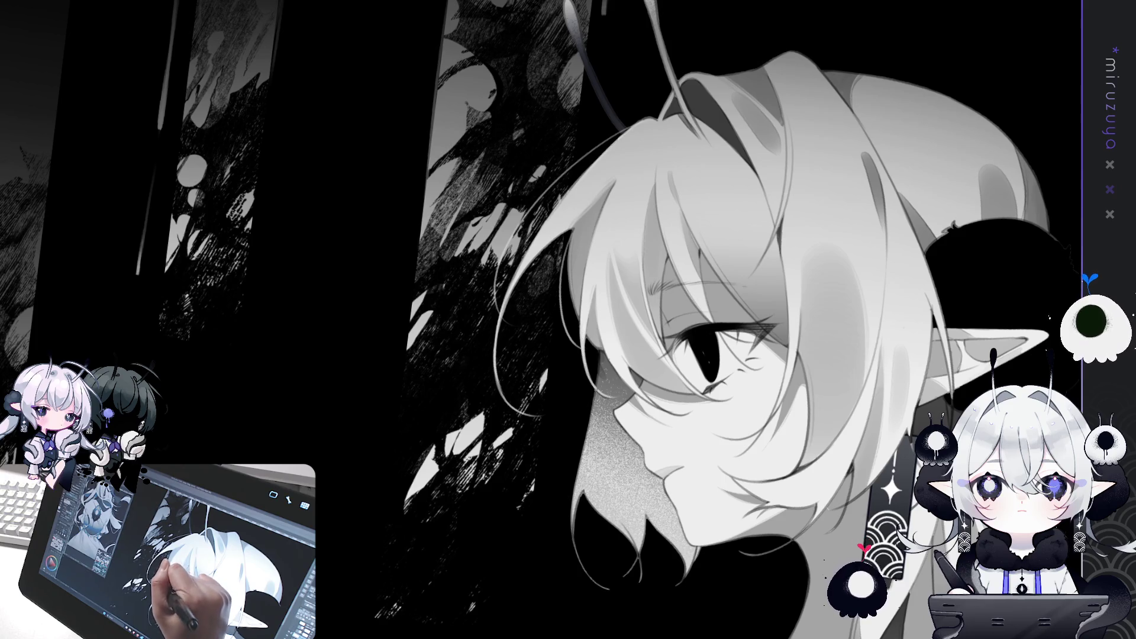
{"action": "mouse_move", "coordinate": [599, 374]}
{"action": "left_mouse_down"}
{"action": "mouse_move", "coordinate": [798, 319]}
{"action": "mouse_move", "coordinate": [592, 282]}
{"action": "left_mouse_up"}
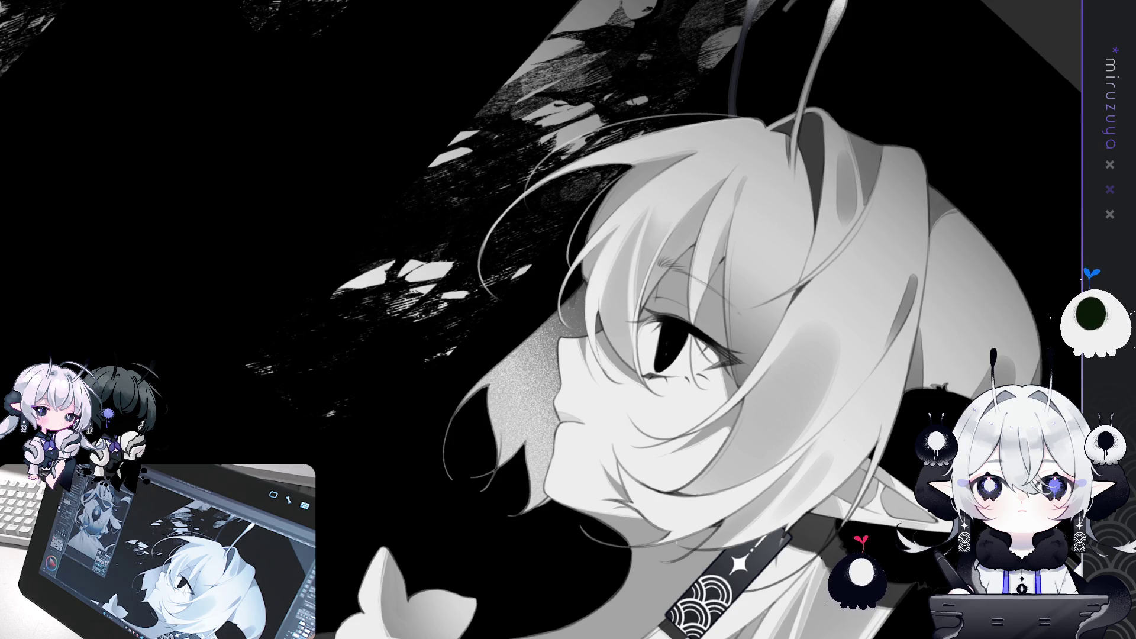
{"action": "scroll", "coordinate": [536, 551], "scroll_direction": "up", "scroll_amount": 5}
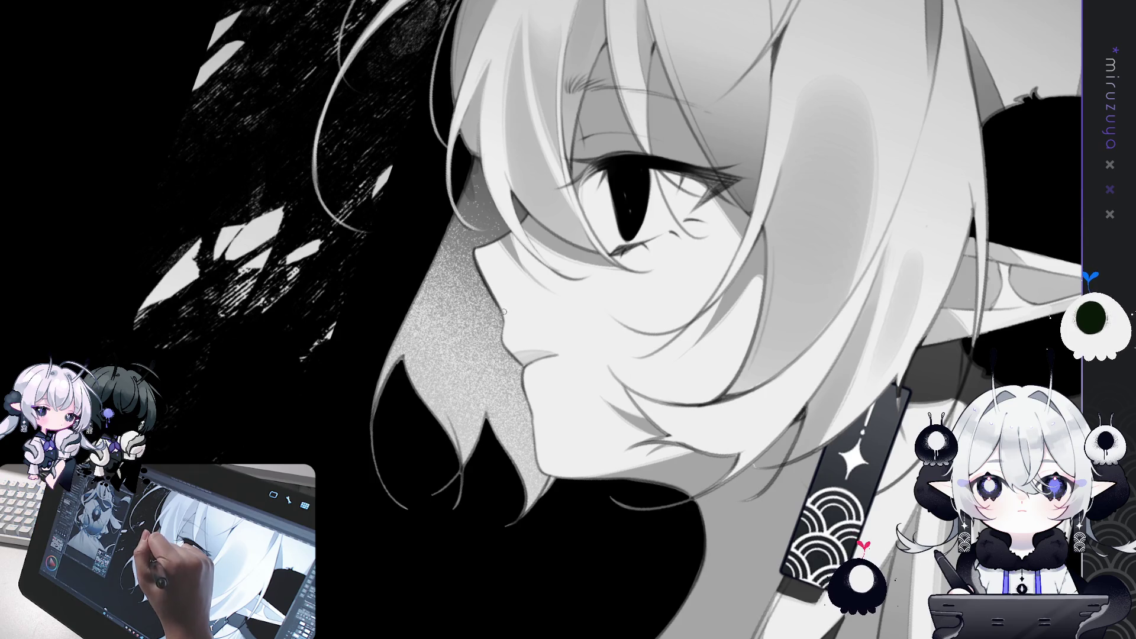
Darken the light girl's nose, chin and neck outlines, then turn the face upright again.
{"action": "mouse_move", "coordinate": [499, 304]}
{"action": "left_mouse_down"}
{"action": "mouse_move", "coordinate": [505, 347]}
{"action": "mouse_move", "coordinate": [522, 357]}
{"action": "left_mouse_up"}
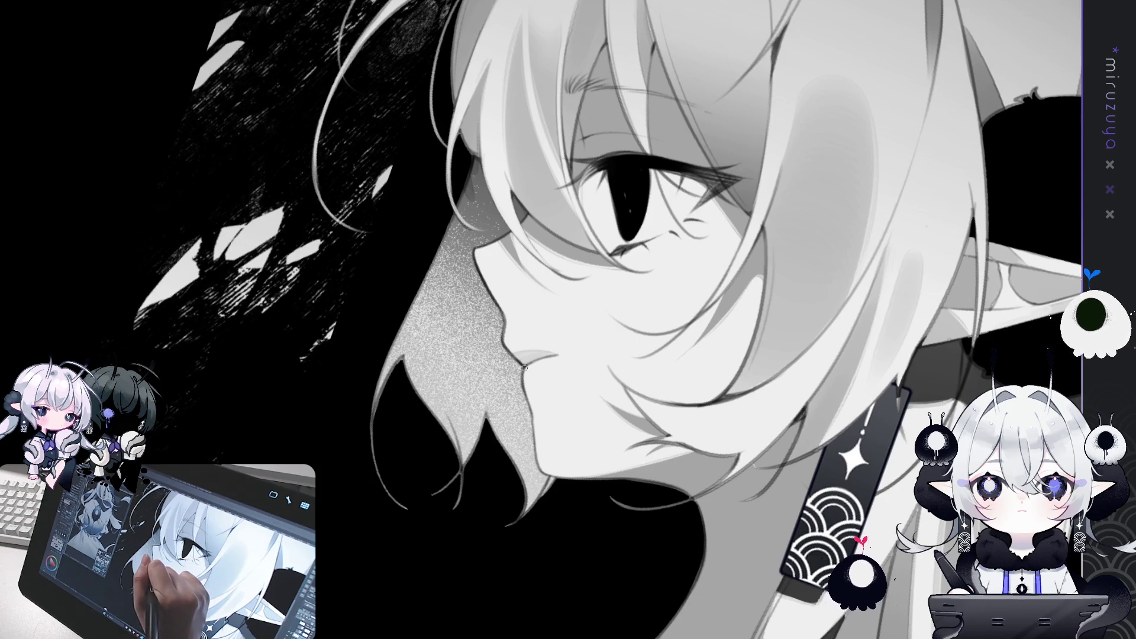
{"action": "mouse_move", "coordinate": [530, 400]}
{"action": "left_mouse_down"}
{"action": "mouse_move", "coordinate": [538, 454]}
{"action": "mouse_move", "coordinate": [468, 316]}
{"action": "mouse_move", "coordinate": [491, 449]}
{"action": "left_mouse_up"}
{"action": "left_click_drag", "start_coordinate": [485, 395], "coordinate": [490, 457]}
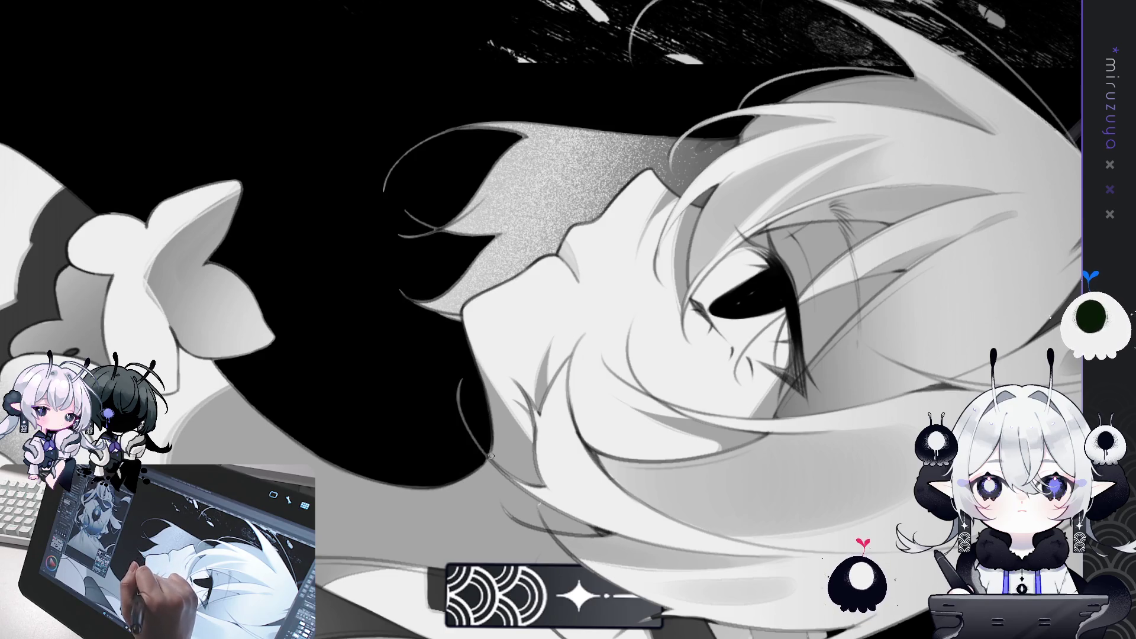
{"action": "left_click_drag", "start_coordinate": [485, 399], "coordinate": [493, 450]}
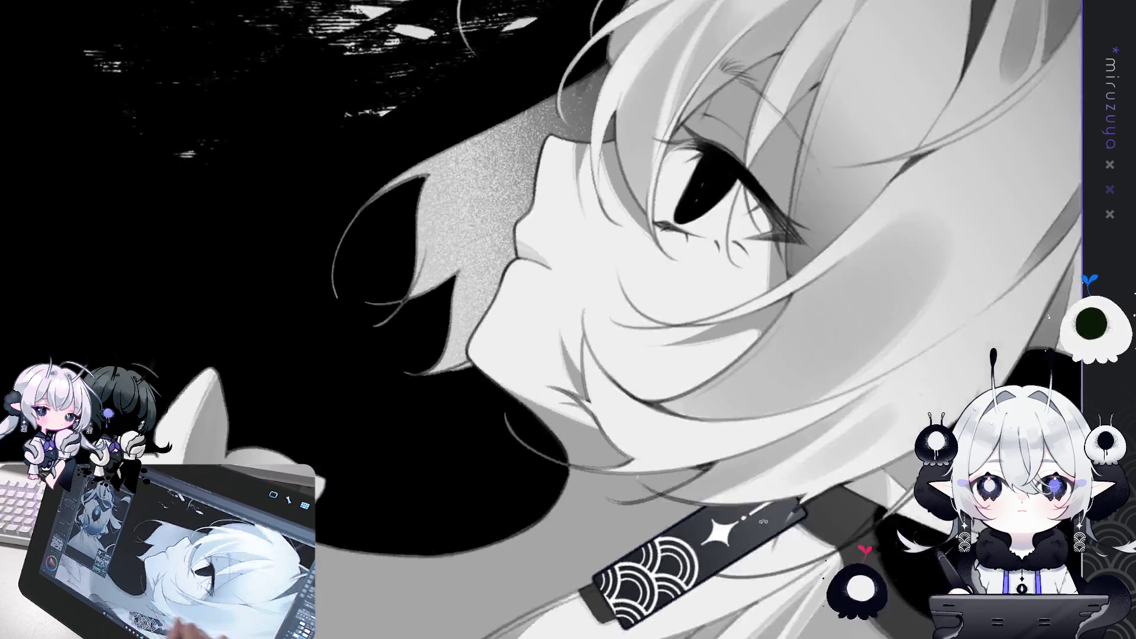
{"action": "mouse_move", "coordinate": [485, 397]}
{"action": "left_mouse_down"}
{"action": "mouse_move", "coordinate": [889, 425]}
{"action": "mouse_move", "coordinate": [799, 321]}
{"action": "left_mouse_up"}
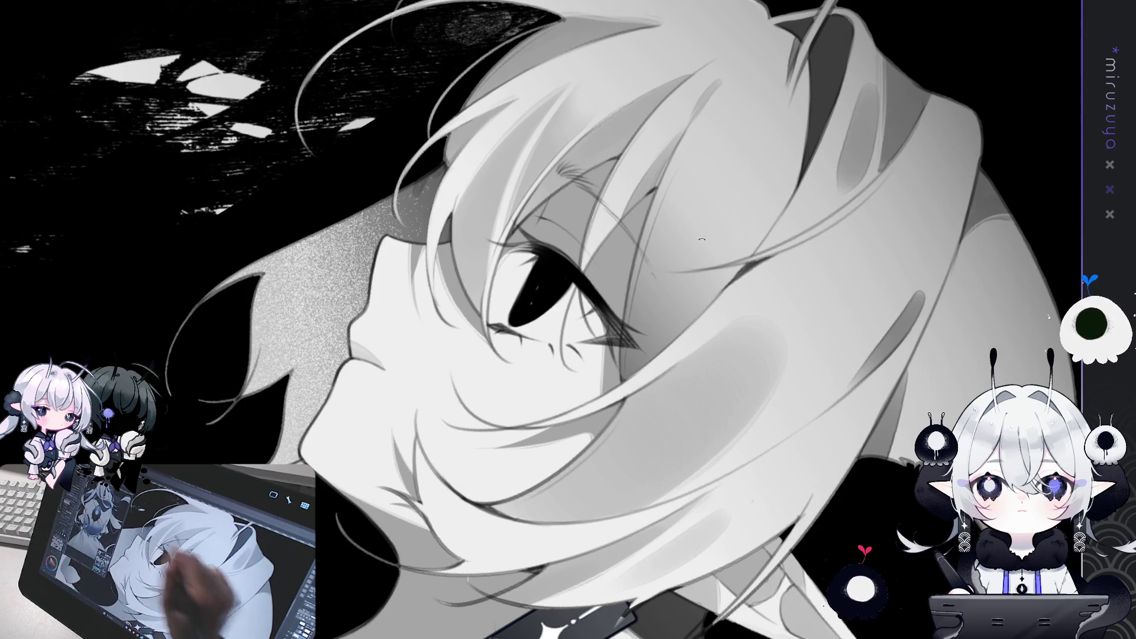
Add a short dark stroke to the hair and mirror the view horizontally to check the profile.
{"action": "left_click_drag", "start_coordinate": [533, 293], "coordinate": [515, 279]}
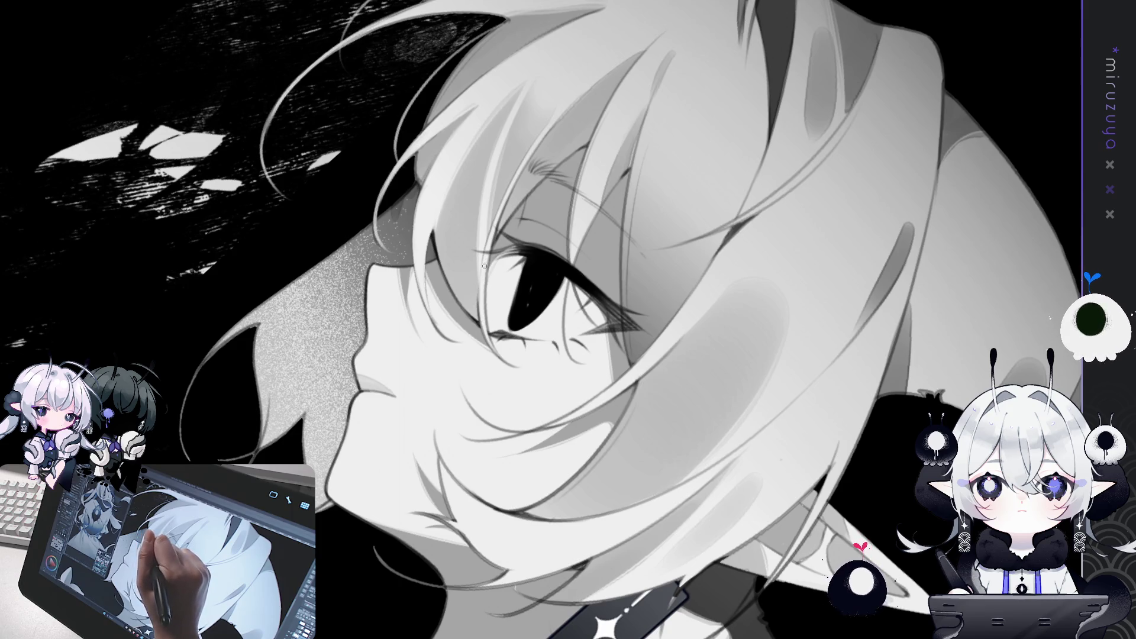
{"action": "left_click_drag", "start_coordinate": [481, 321], "coordinate": [543, 322]}
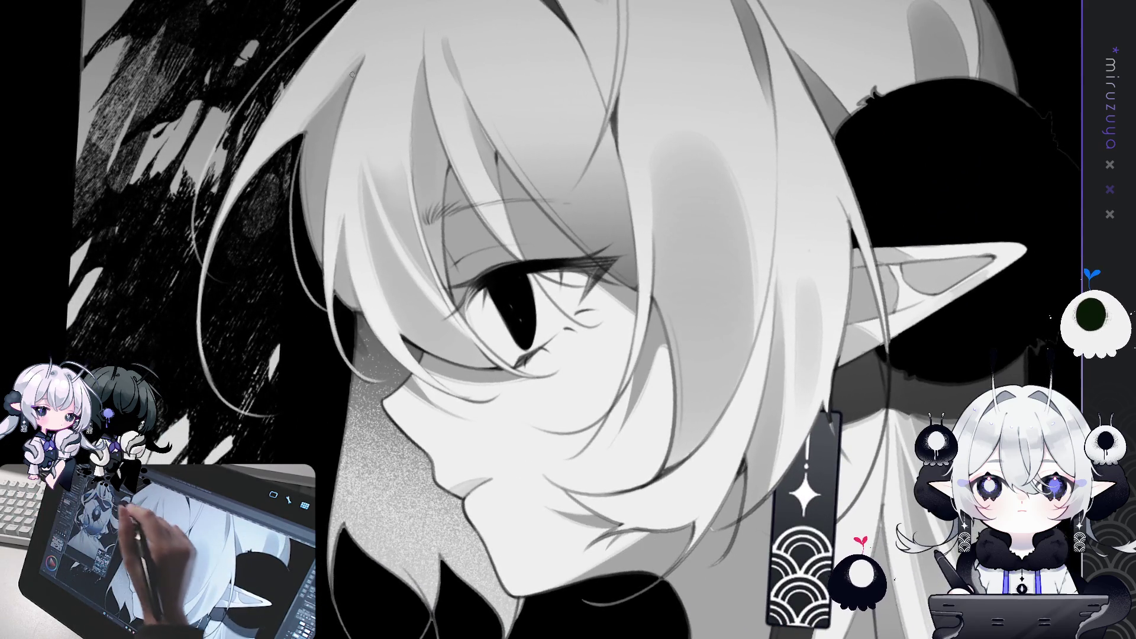
{"action": "left_click_drag", "start_coordinate": [451, 169], "coordinate": [446, 195]}
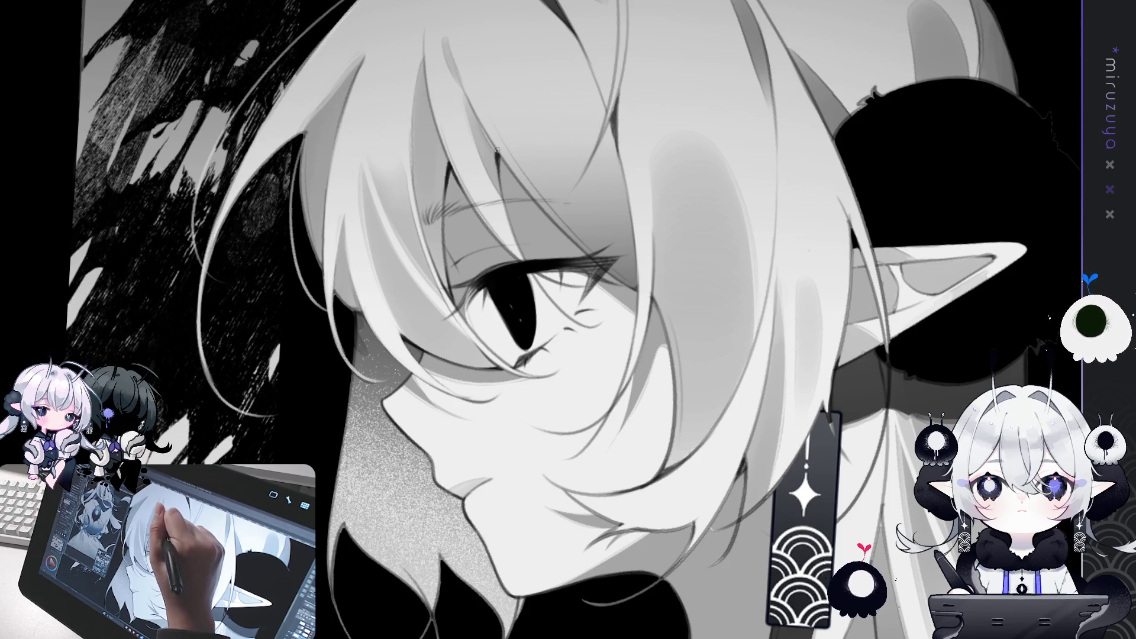
{"action": "left_click_drag", "start_coordinate": [497, 155], "coordinate": [591, 174]}
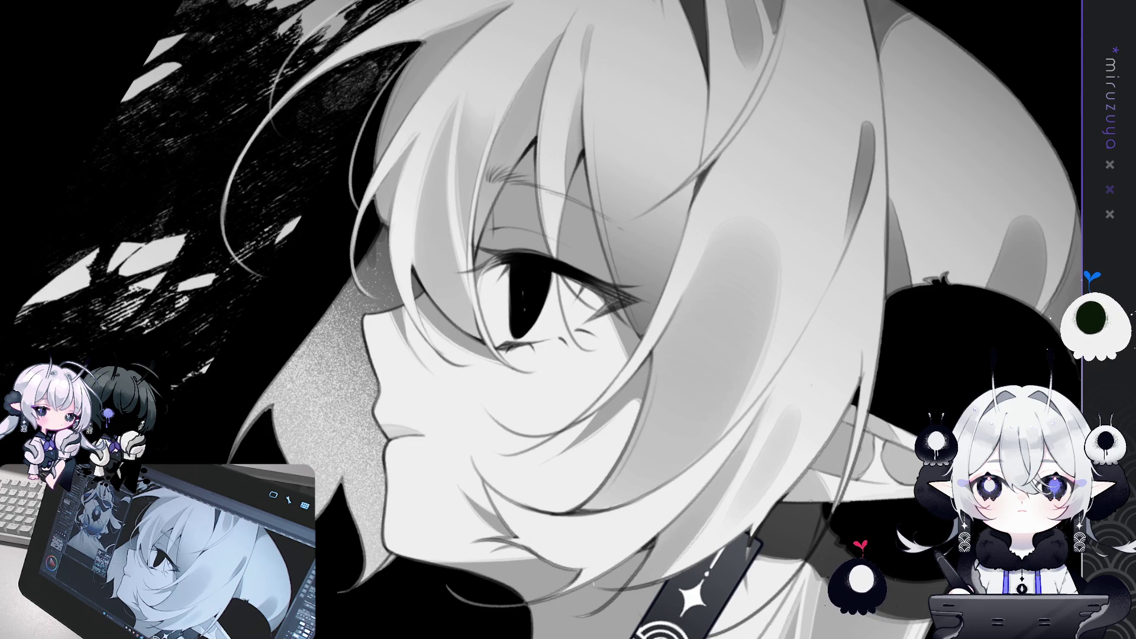
{"action": "left_click_drag", "start_coordinate": [652, 284], "coordinate": [655, 339]}
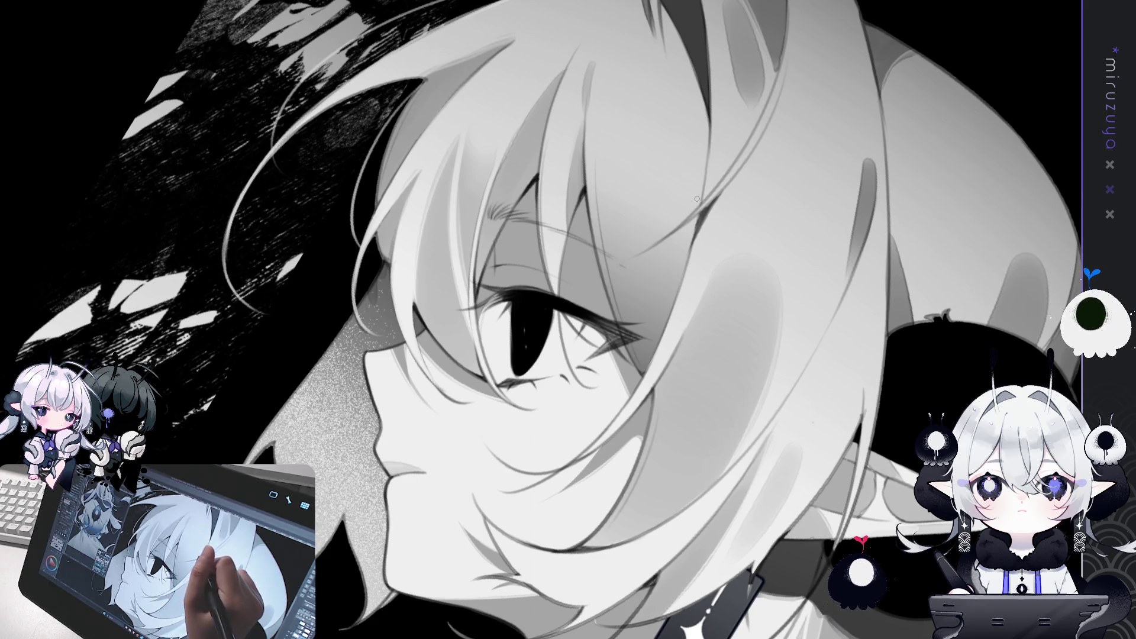
{"action": "key", "text": "r"}
{"action": "key", "text": "h"}
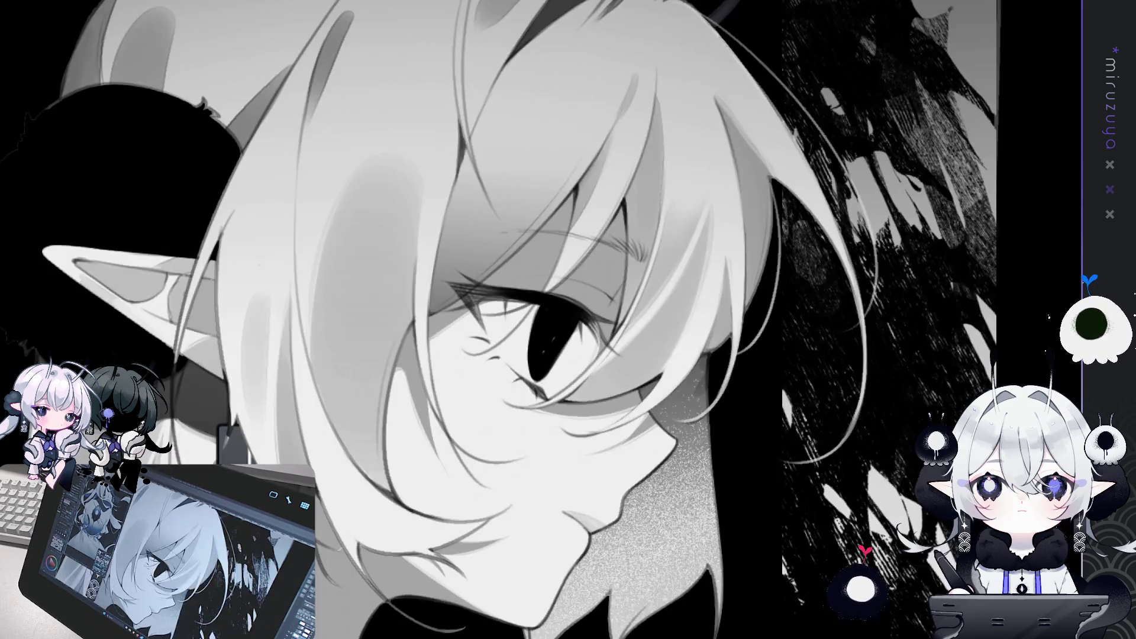
Draw a light strand along the hair line over the eye, redoing it until it sits right.
{"action": "left_click_drag", "start_coordinate": [791, 202], "coordinate": [740, 205]}
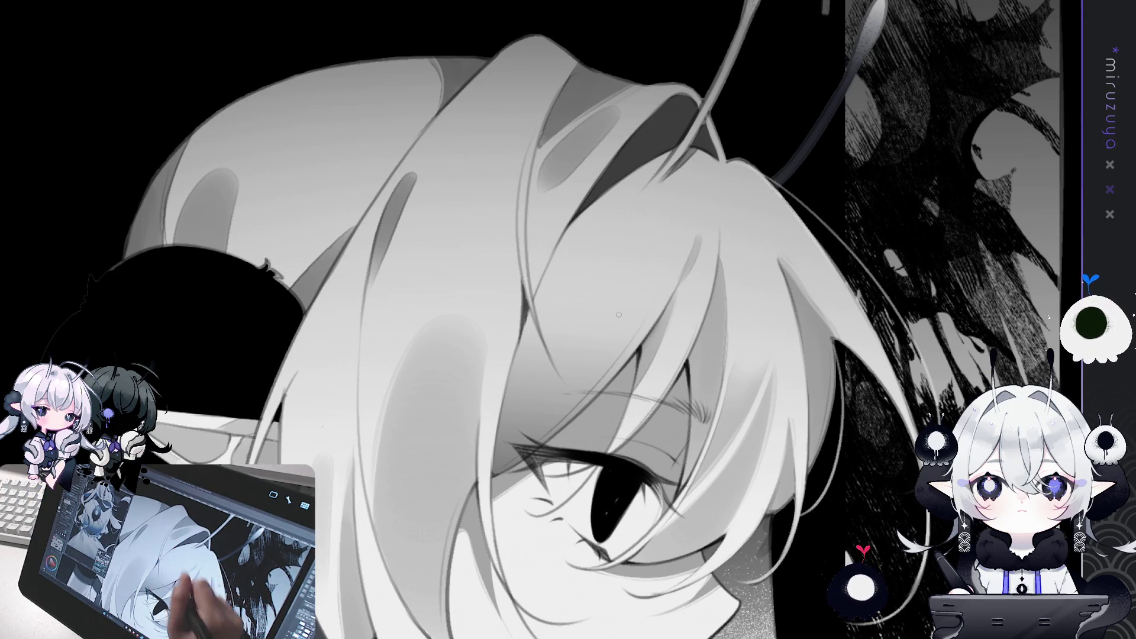
{"action": "left_click_drag", "start_coordinate": [537, 133], "coordinate": [522, 270]}
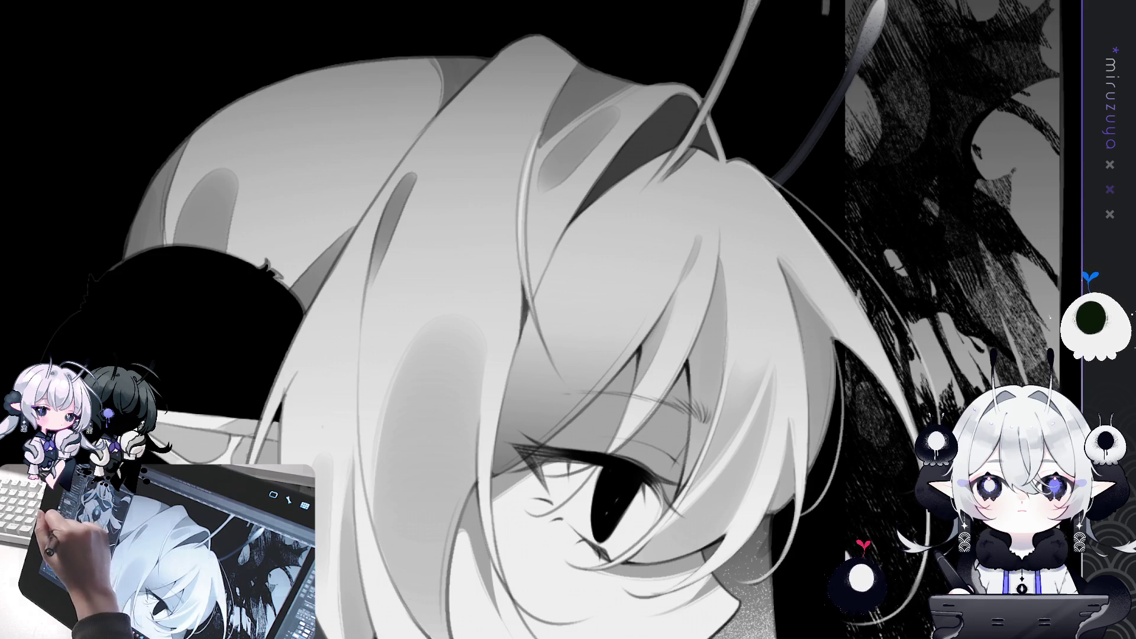
{"action": "key", "text": "ctrl+z"}
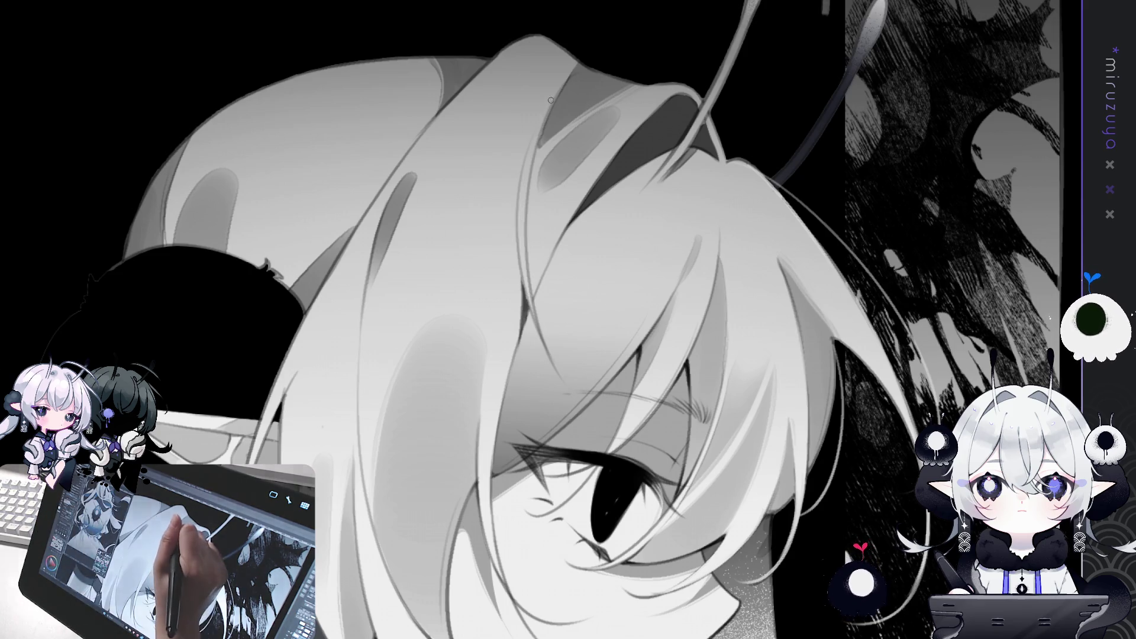
{"action": "left_click_drag", "start_coordinate": [530, 157], "coordinate": [525, 247]}
{"action": "left_click_drag", "start_coordinate": [537, 125], "coordinate": [522, 284]}
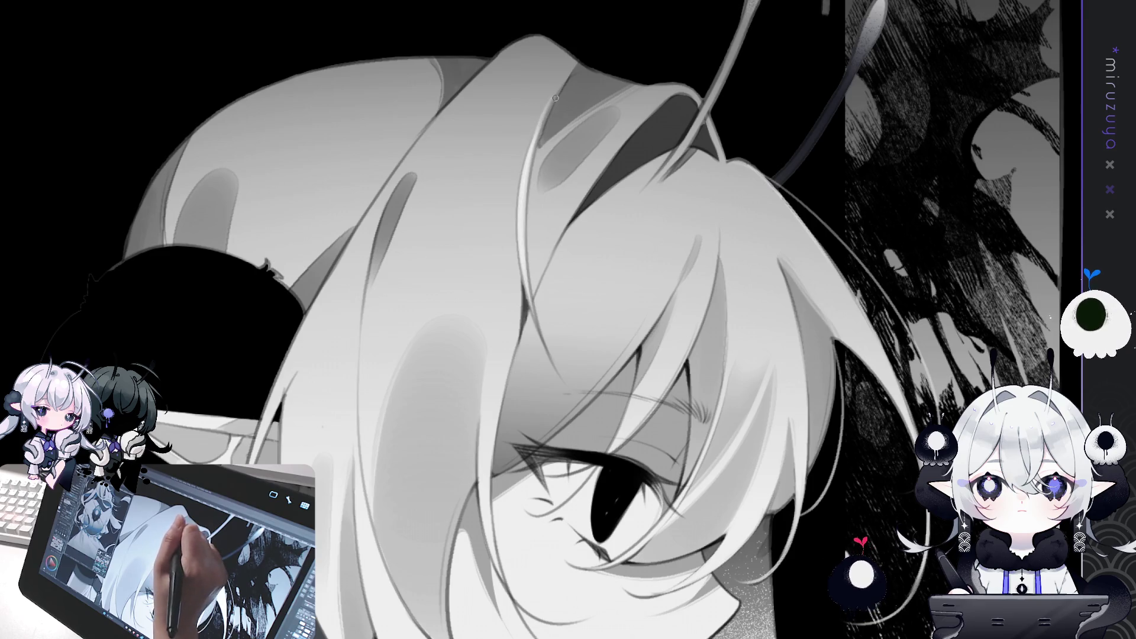
Try and undo further strokes along the hair line, leaving the line near the eye slightly darker.
{"action": "left_click_drag", "start_coordinate": [525, 236], "coordinate": [559, 382]}
{"action": "key", "text": "ctrl+z"}
{"action": "left_click_drag", "start_coordinate": [526, 257], "coordinate": [559, 381]}
{"action": "key", "text": "ctrl+z"}
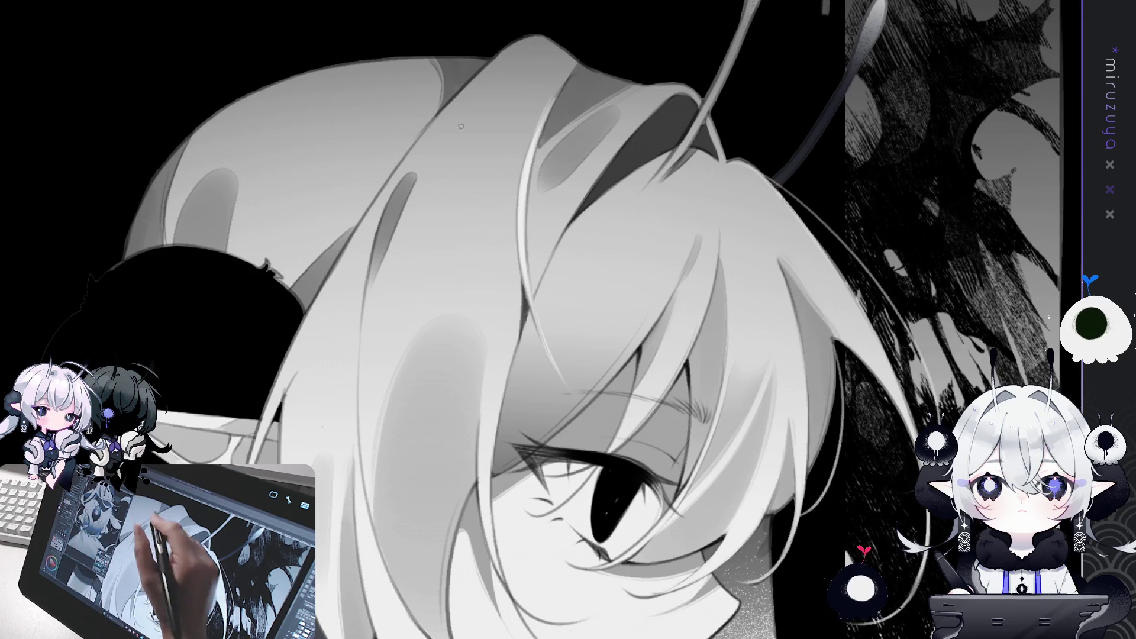
{"action": "key", "text": "ctrl+z"}
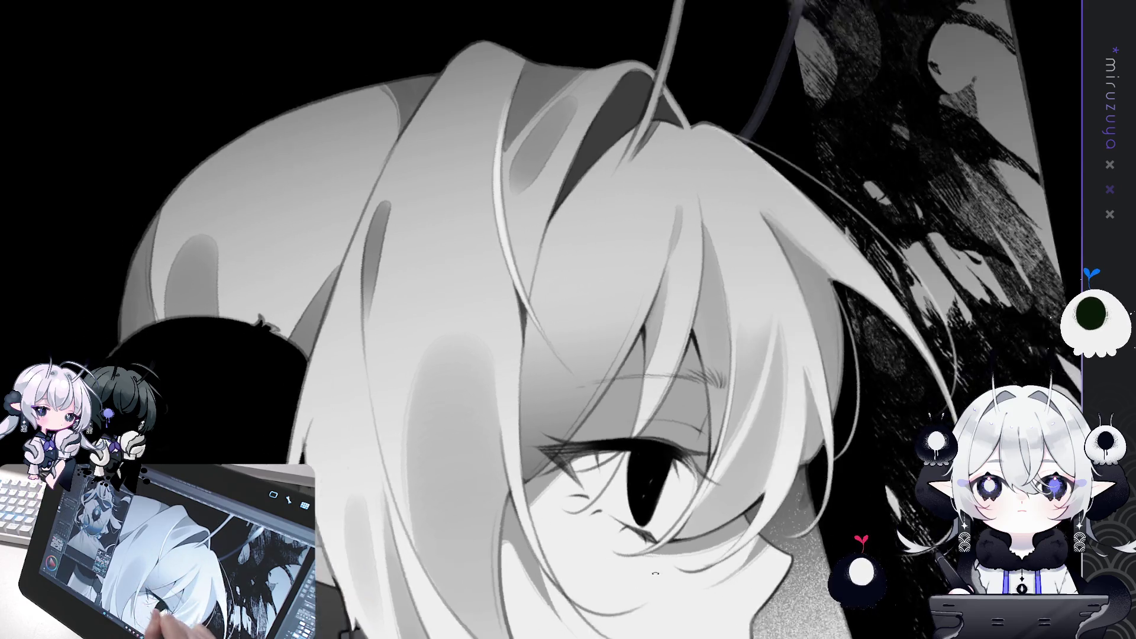
{"action": "left_click_drag", "start_coordinate": [561, 354], "coordinate": [425, 441]}
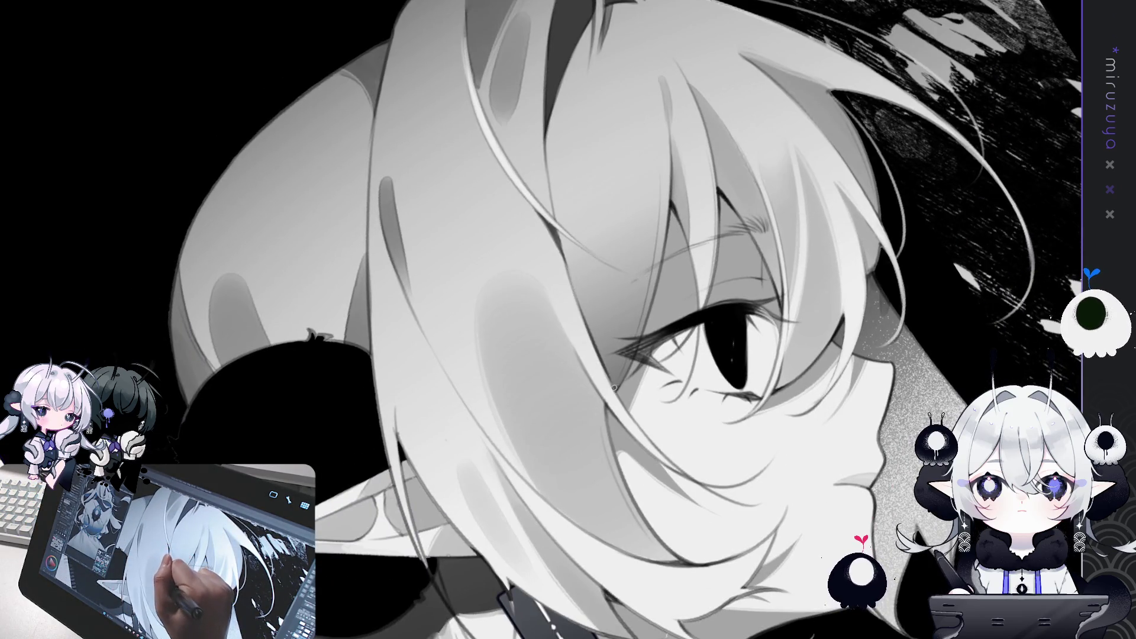
{"action": "left_click_drag", "start_coordinate": [616, 388], "coordinate": [632, 256]}
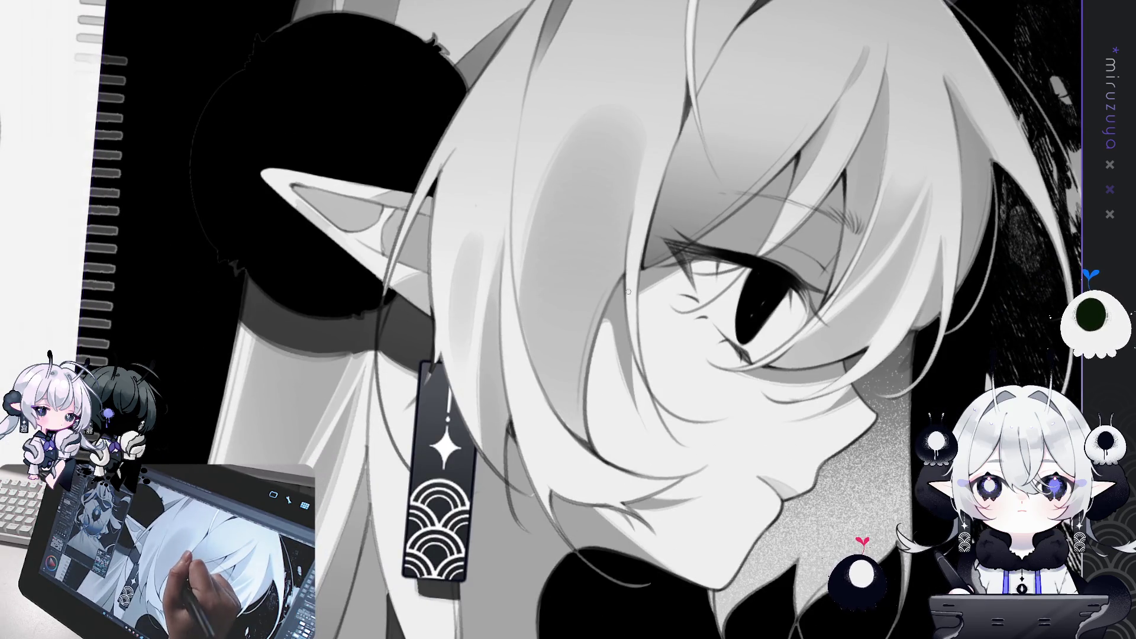
{"action": "left_click_drag", "start_coordinate": [627, 257], "coordinate": [858, 242]}
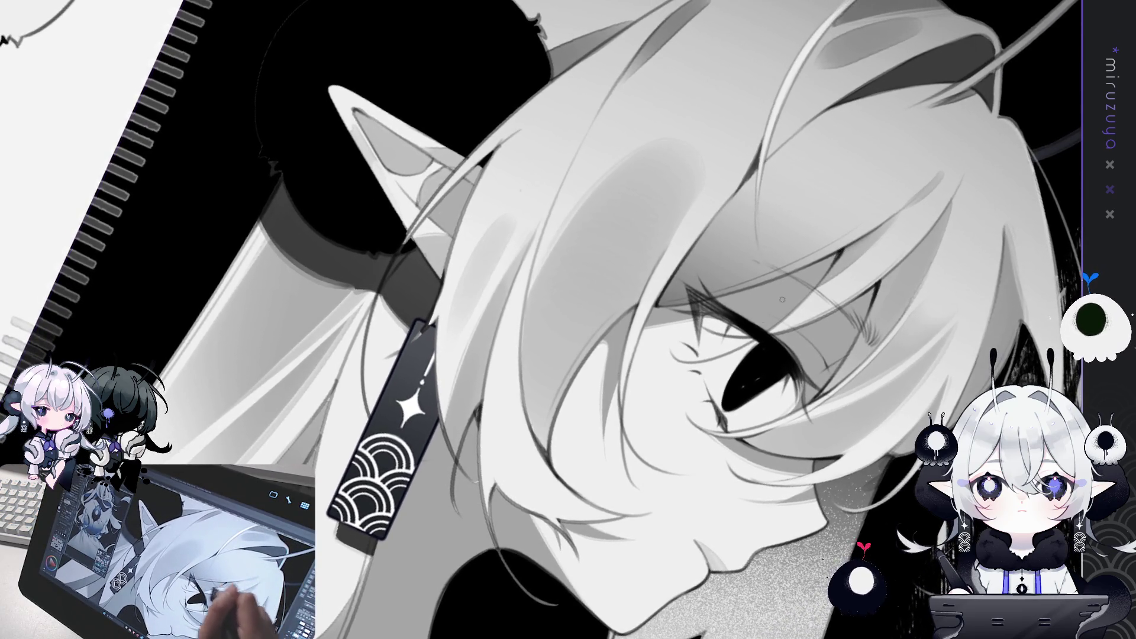
{"action": "left_click_drag", "start_coordinate": [748, 480], "coordinate": [749, 449]}
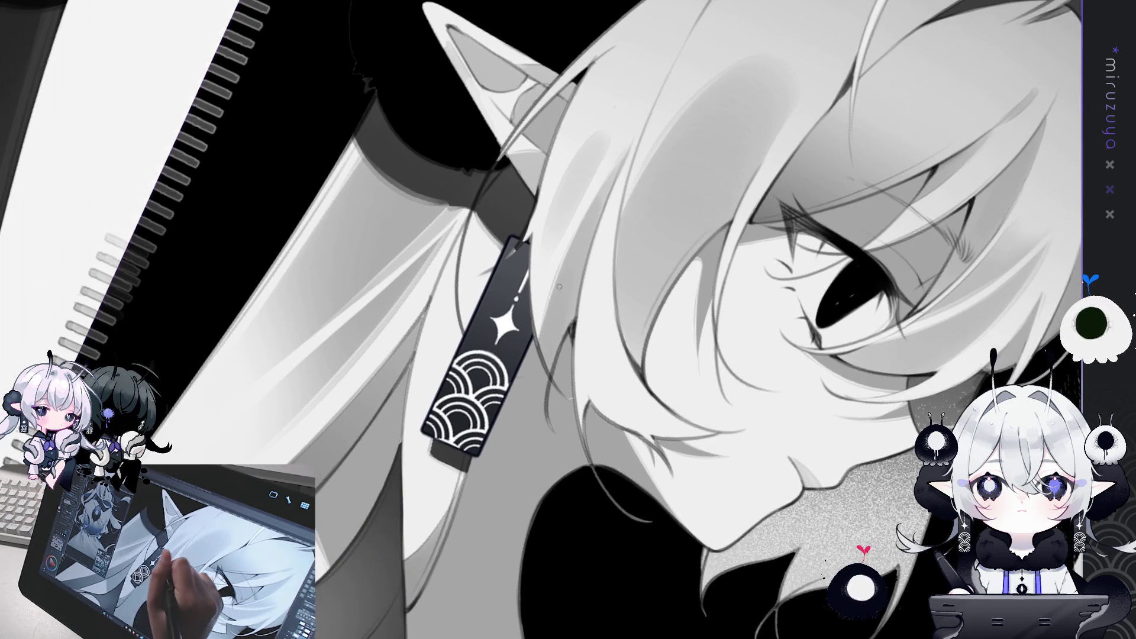
{"action": "left_click_drag", "start_coordinate": [568, 356], "coordinate": [532, 293]}
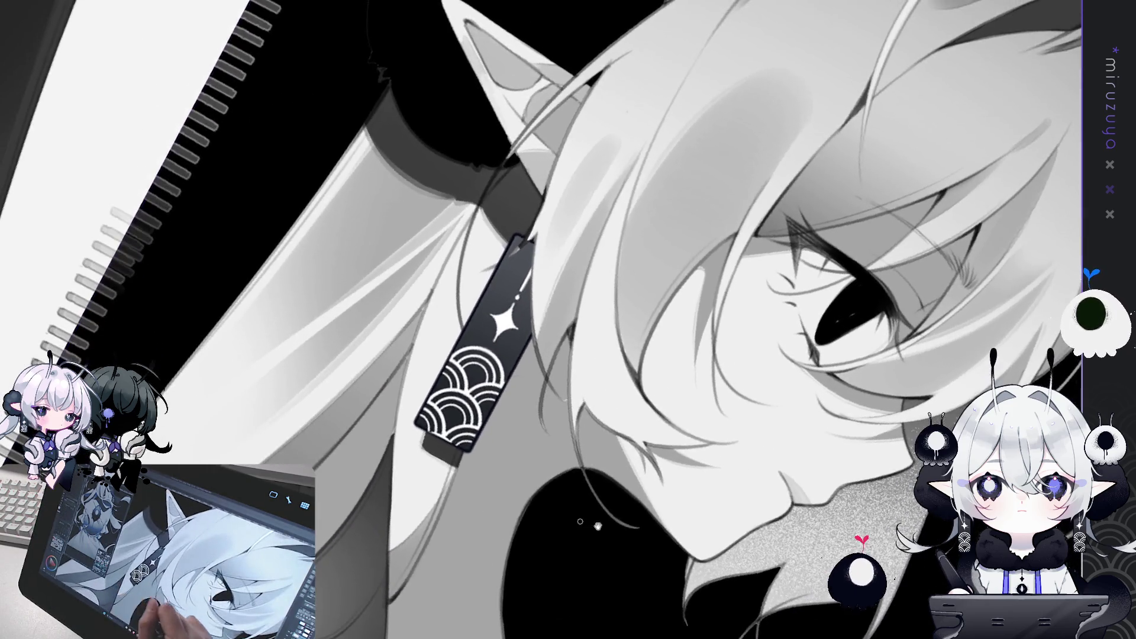
{"action": "left_click_drag", "start_coordinate": [501, 355], "coordinate": [489, 223]}
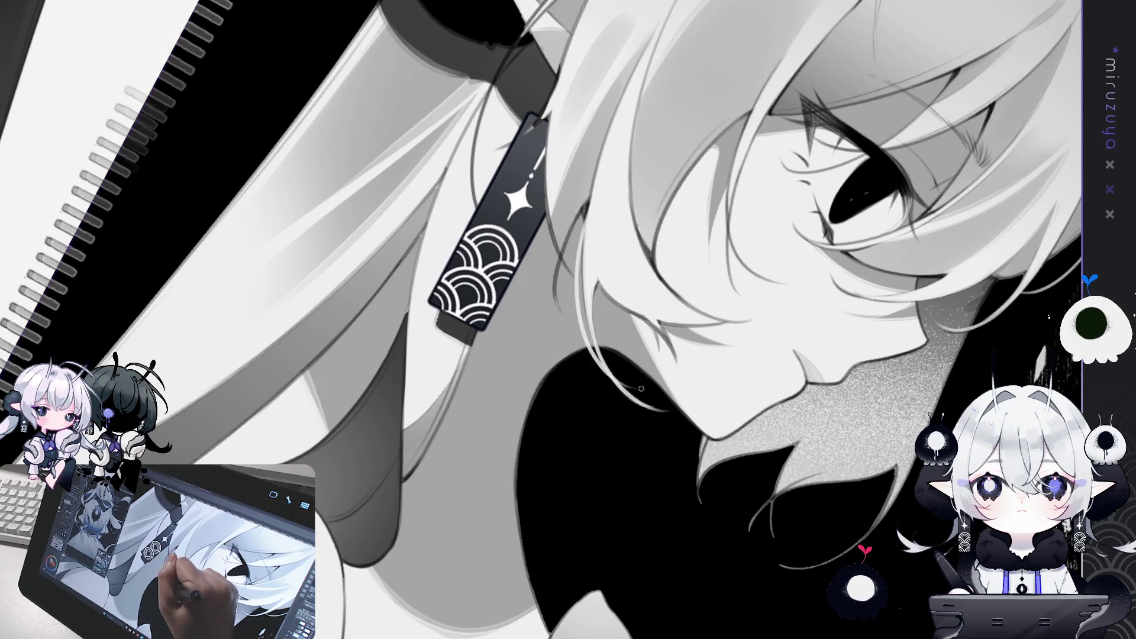
{"action": "left_click_drag", "start_coordinate": [584, 248], "coordinate": [595, 400]}
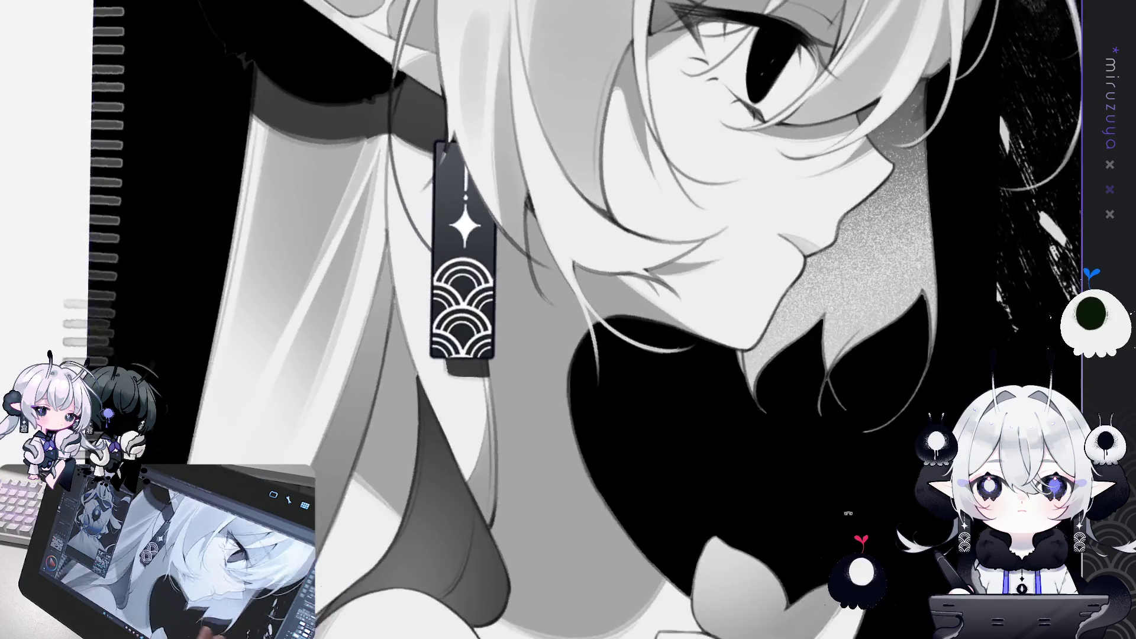
Mirror the view and paint light then faint dark strokes over the hair strands beside the earring.
{"action": "key", "text": "h"}
{"action": "scroll", "coordinate": [568, 320], "scroll_direction": "down", "scroll_amount": 3}
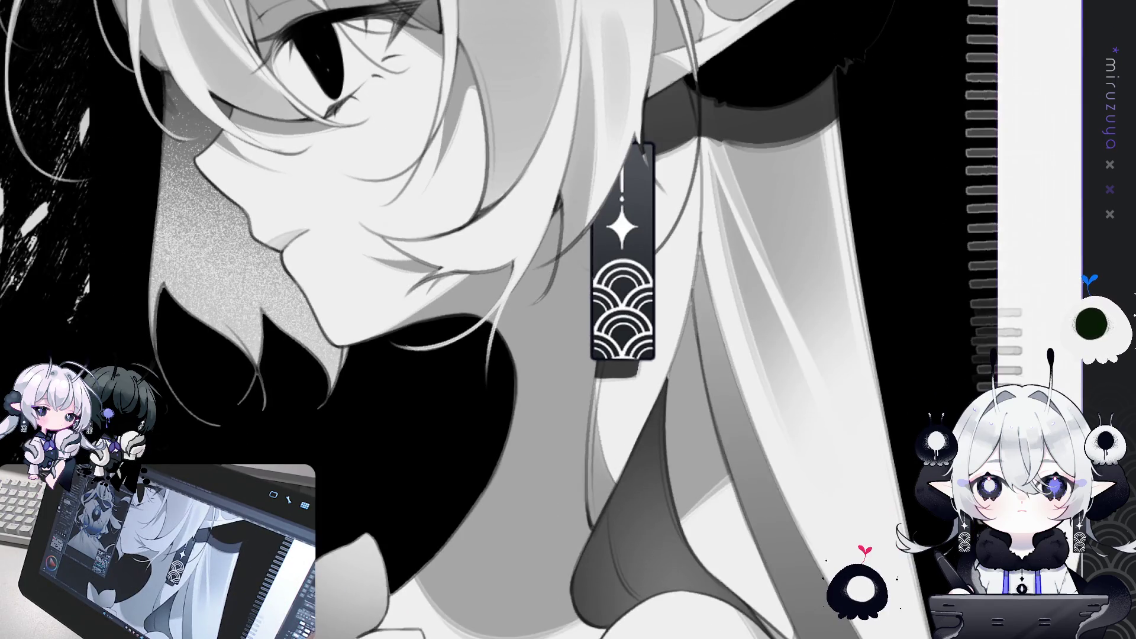
{"action": "left_click_drag", "start_coordinate": [533, 255], "coordinate": [574, 315]}
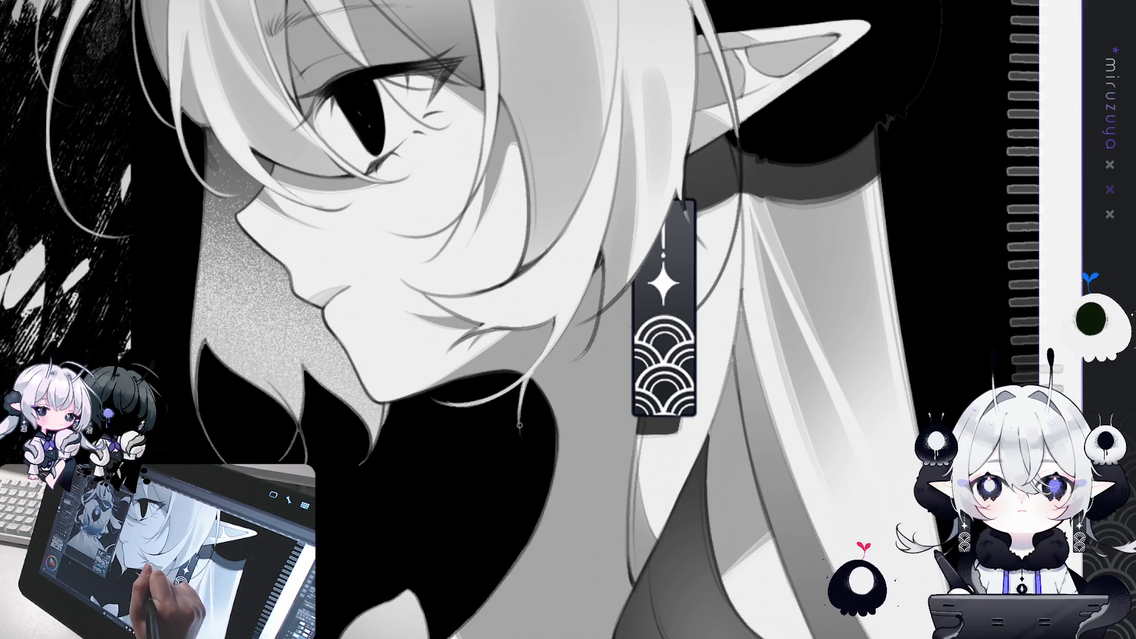
{"action": "left_click_drag", "start_coordinate": [532, 421], "coordinate": [522, 317]}
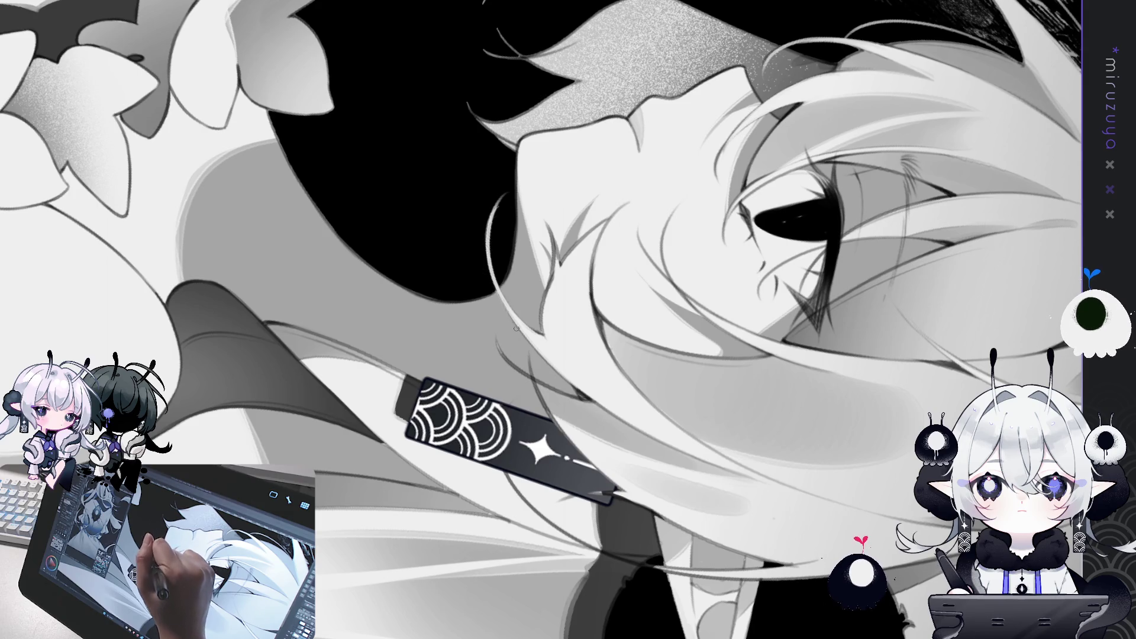
{"action": "left_click_drag", "start_coordinate": [515, 315], "coordinate": [502, 235]}
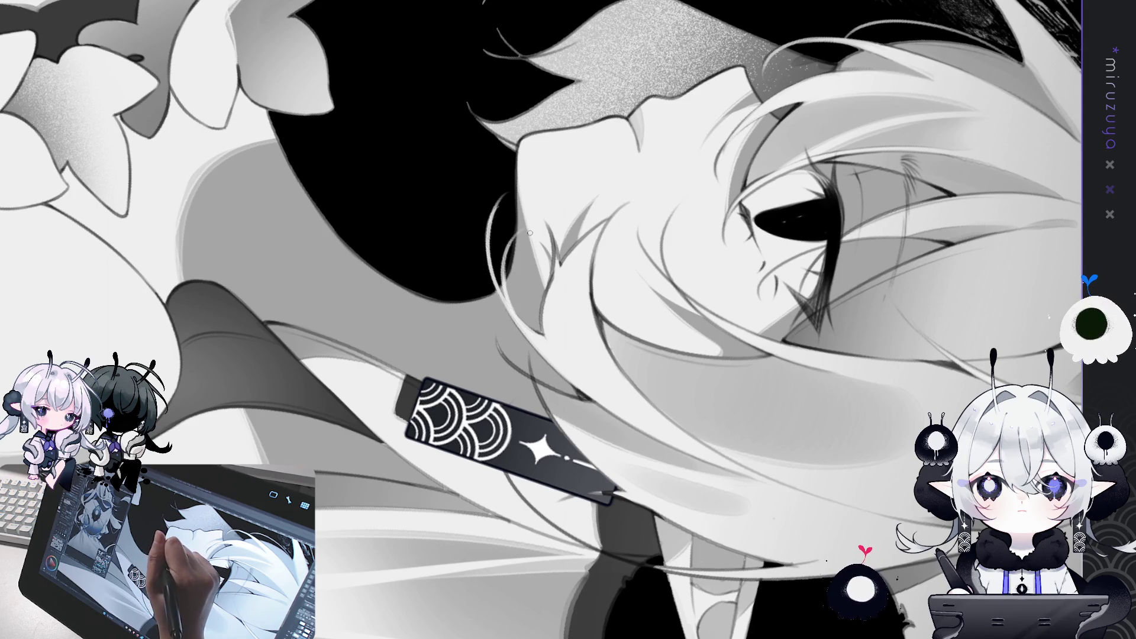
{"action": "left_click_drag", "start_coordinate": [518, 268], "coordinate": [533, 334]}
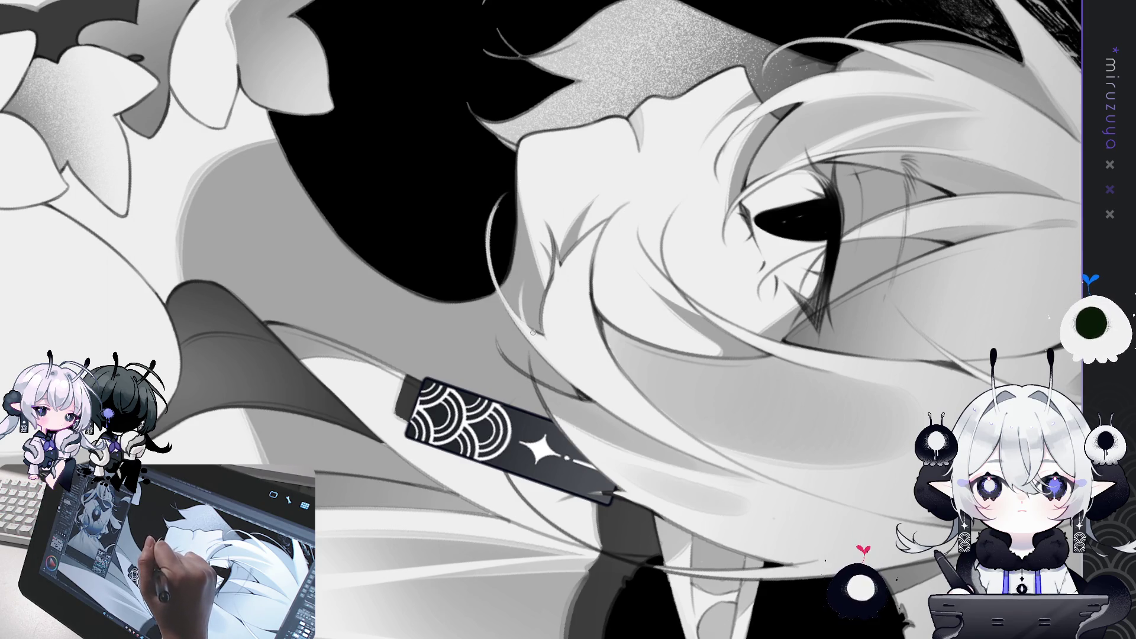
{"action": "left_click_drag", "start_coordinate": [529, 332], "coordinate": [535, 269]}
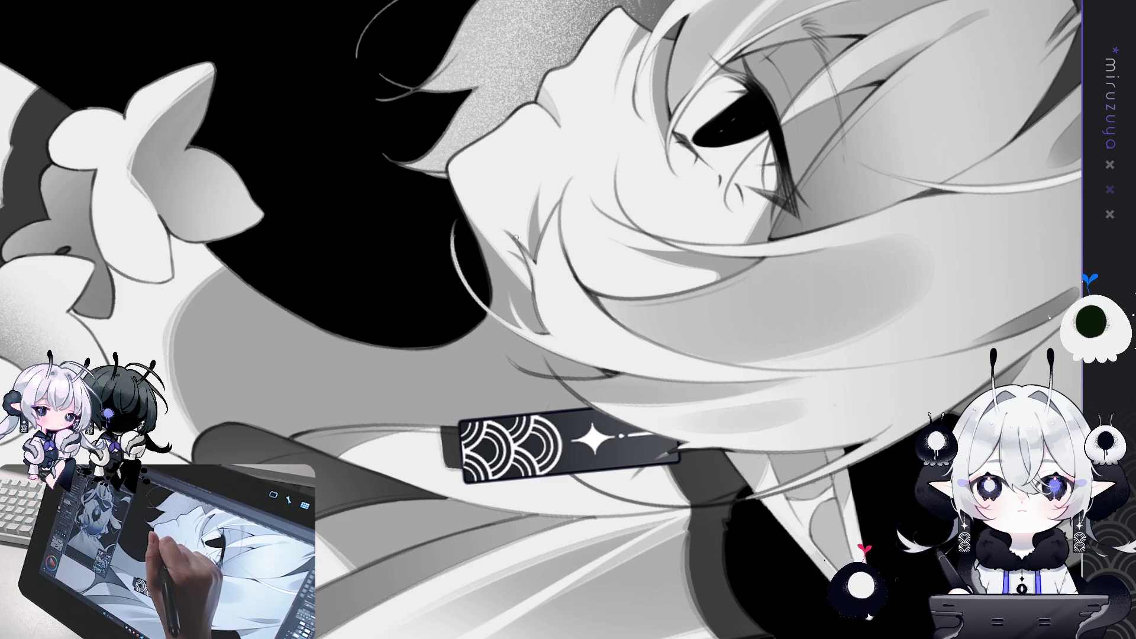
{"action": "left_click_drag", "start_coordinate": [561, 341], "coordinate": [537, 271]}
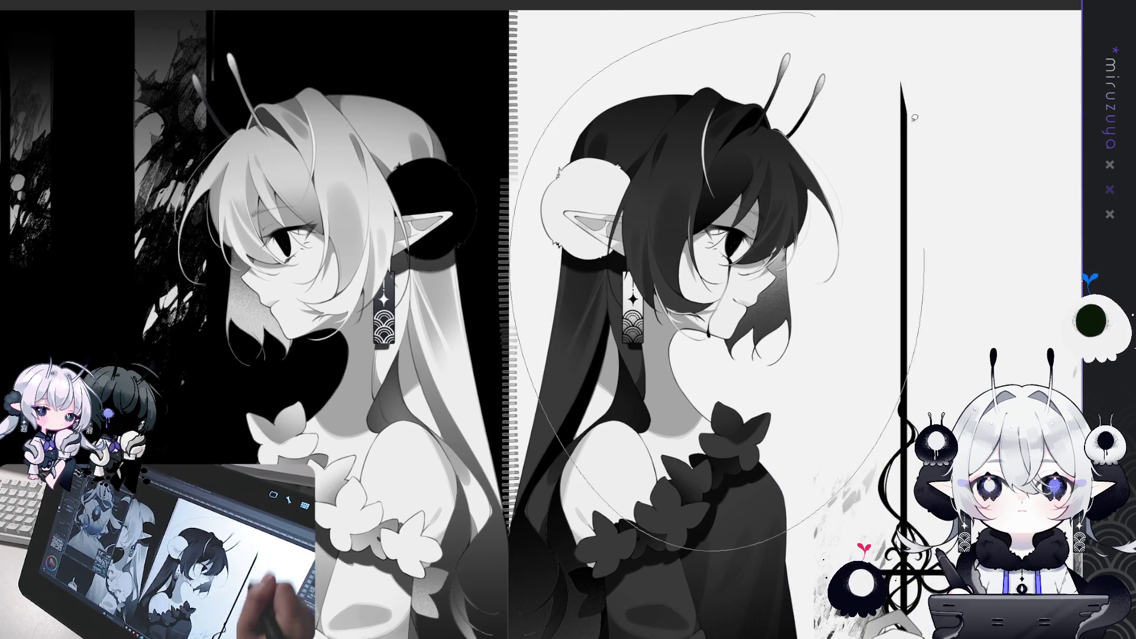
Toggle the thin hair strands over the light girl's face off and back on to compare, keeping them.
{"action": "left_click_drag", "start_coordinate": [917, 144], "coordinate": [919, 143]}
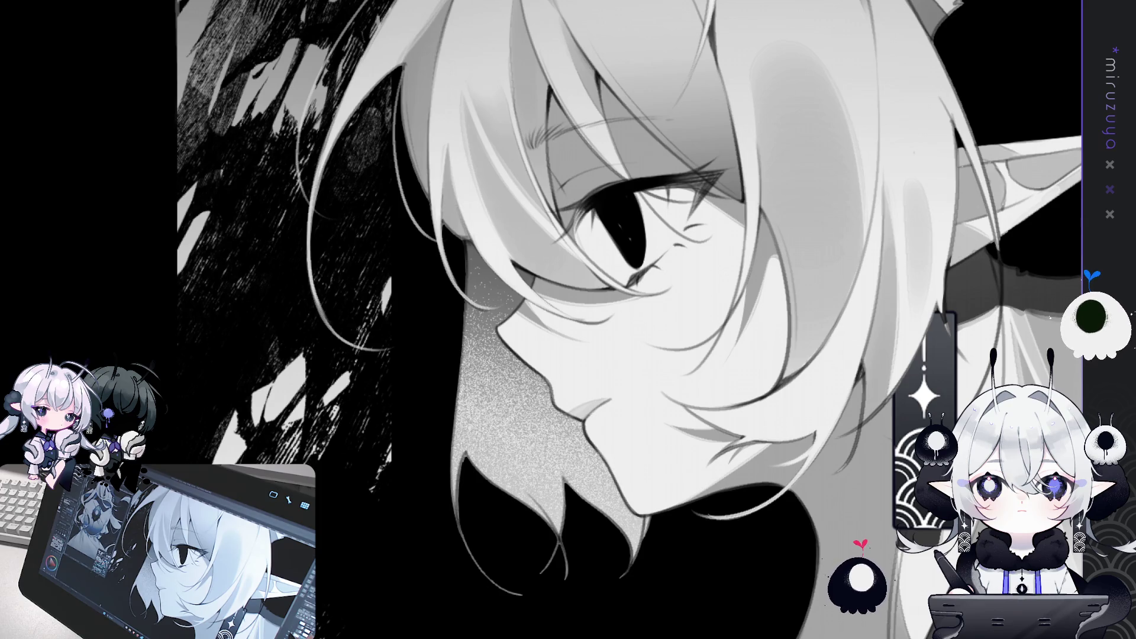
{"action": "key", "text": "ctrl+z"}
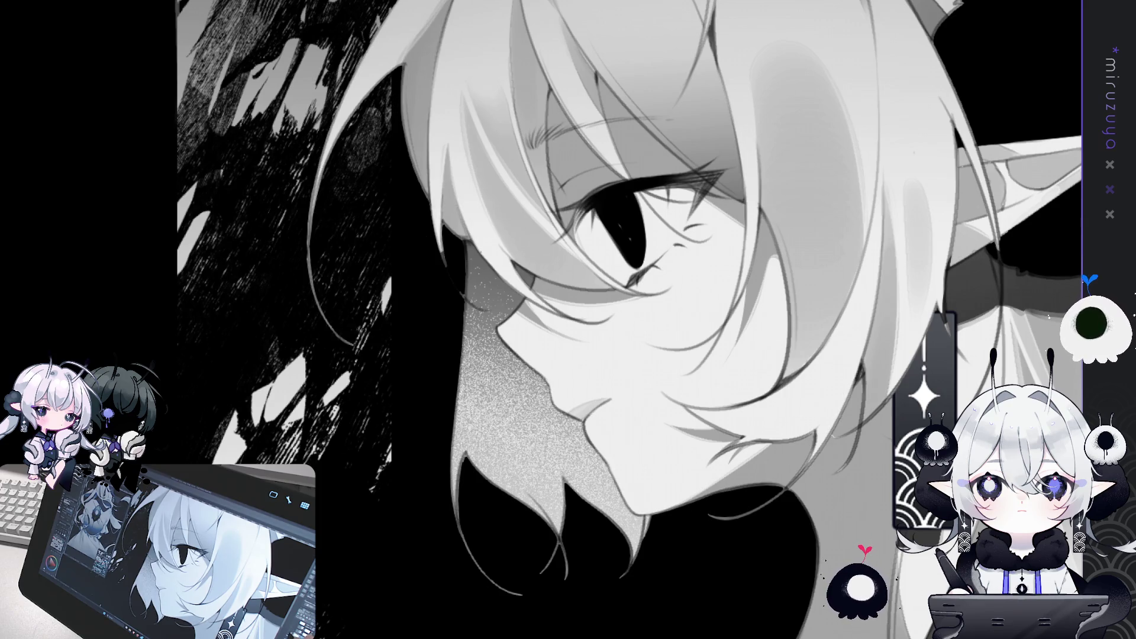
{"action": "key", "text": "ctrl+y"}
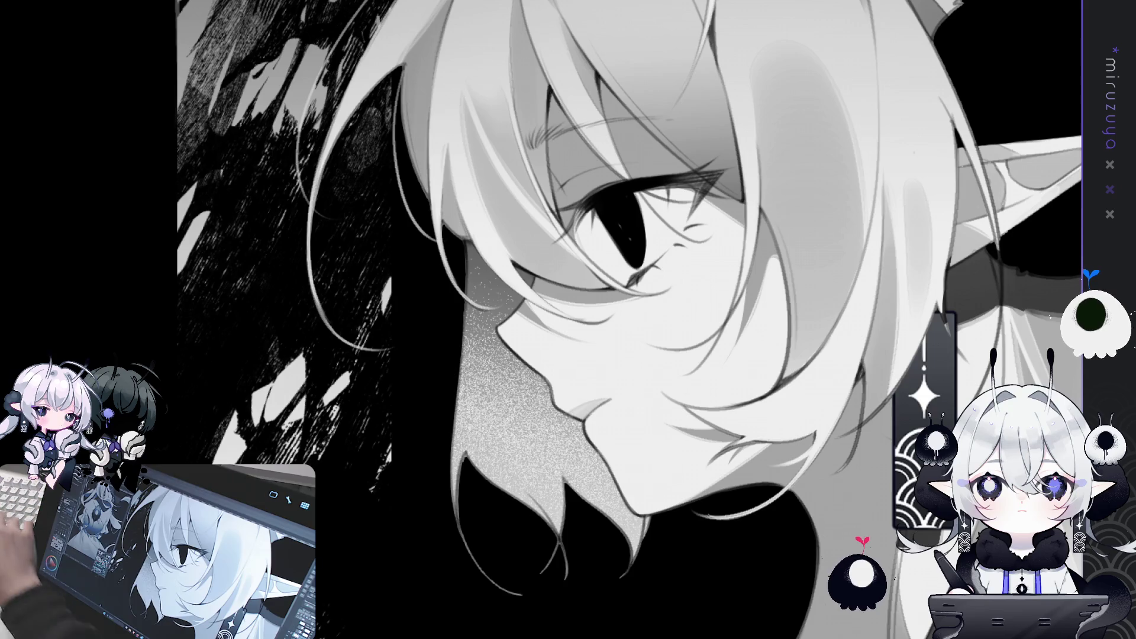
{"action": "key", "text": "ctrl+y"}
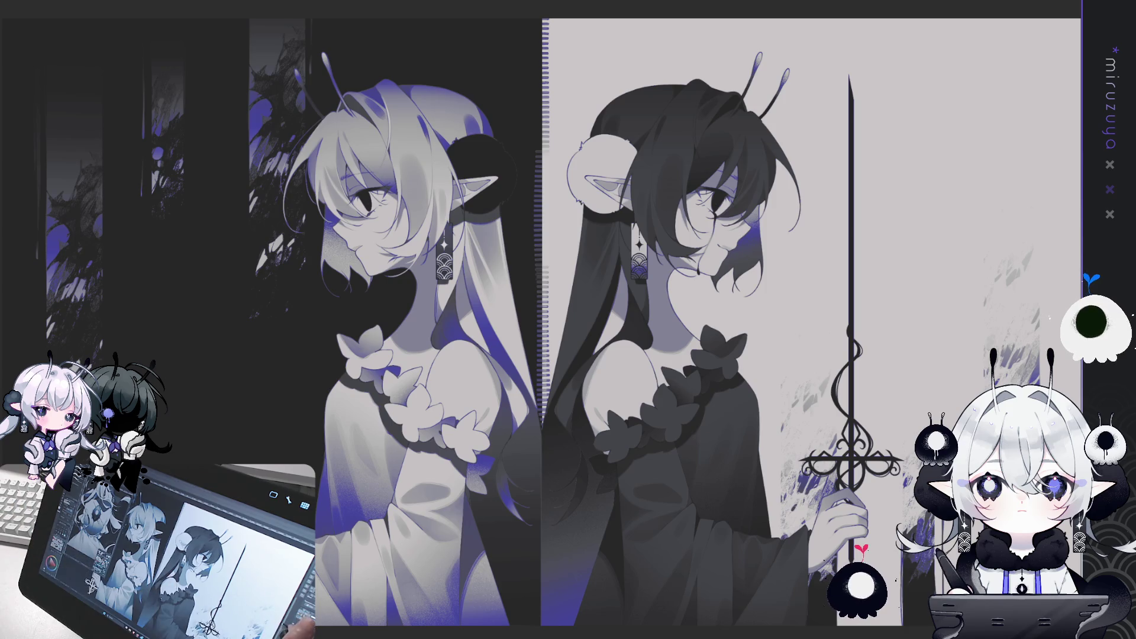
Zoom in on the light girl's profile with the blue tint removed, leaving pure greyscale.
{"action": "key", "text": "ctrl+plus"}
{"action": "key", "text": "ctrl+plus"}
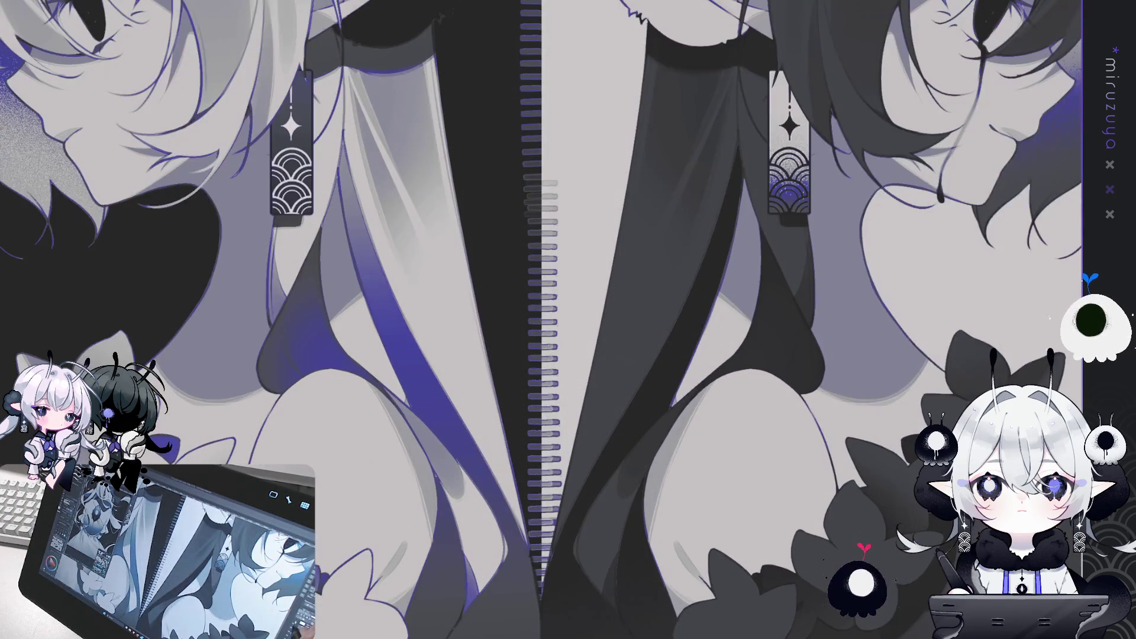
{"action": "key", "text": "ctrl+plus"}
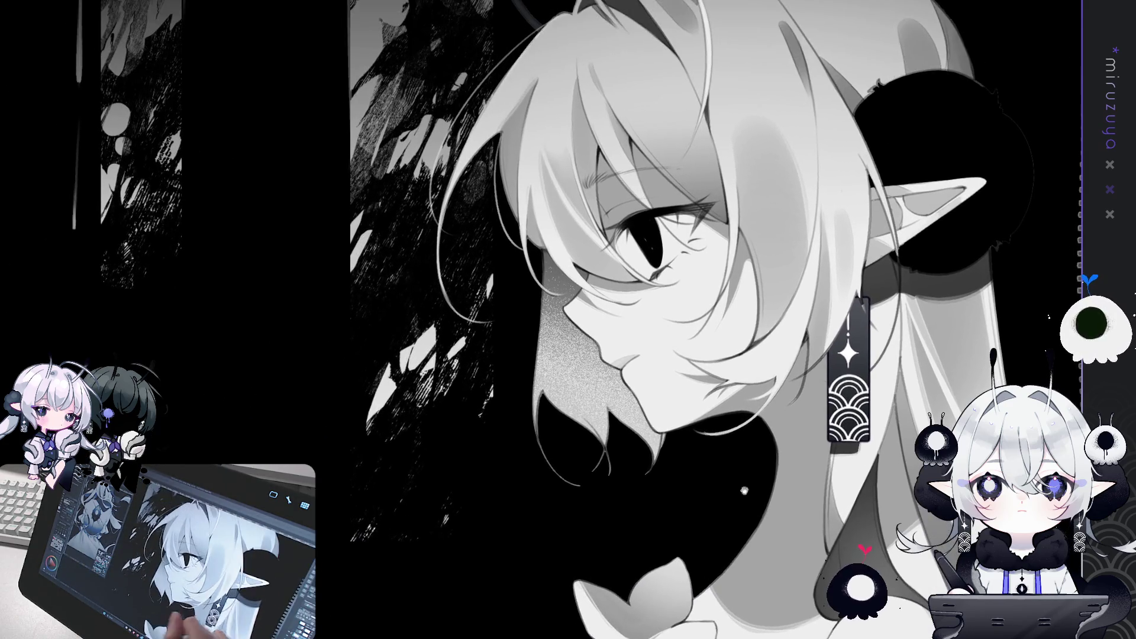
{"action": "key", "text": "ctrl+plus"}
{"action": "key", "text": "ctrl+plus"}
{"action": "scroll", "coordinate": [501, 293], "scroll_direction": "down", "scroll_amount": 1}
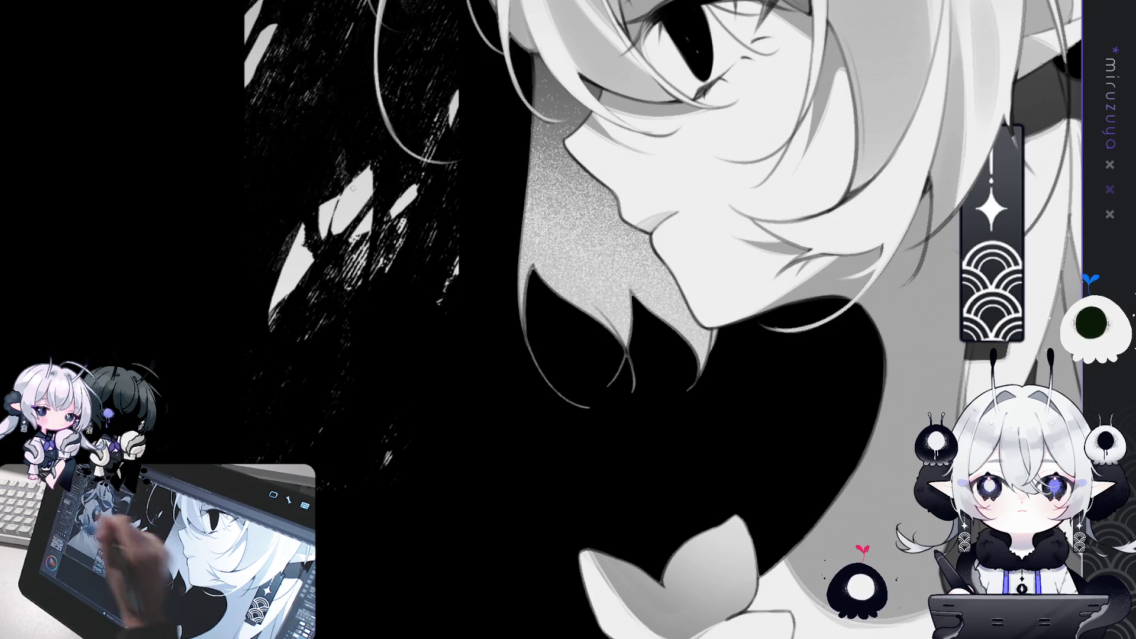
Redraw the left hair strand along the hair edge as a brighter, refined line.
{"action": "left_click_drag", "start_coordinate": [531, 269], "coordinate": [533, 327]}
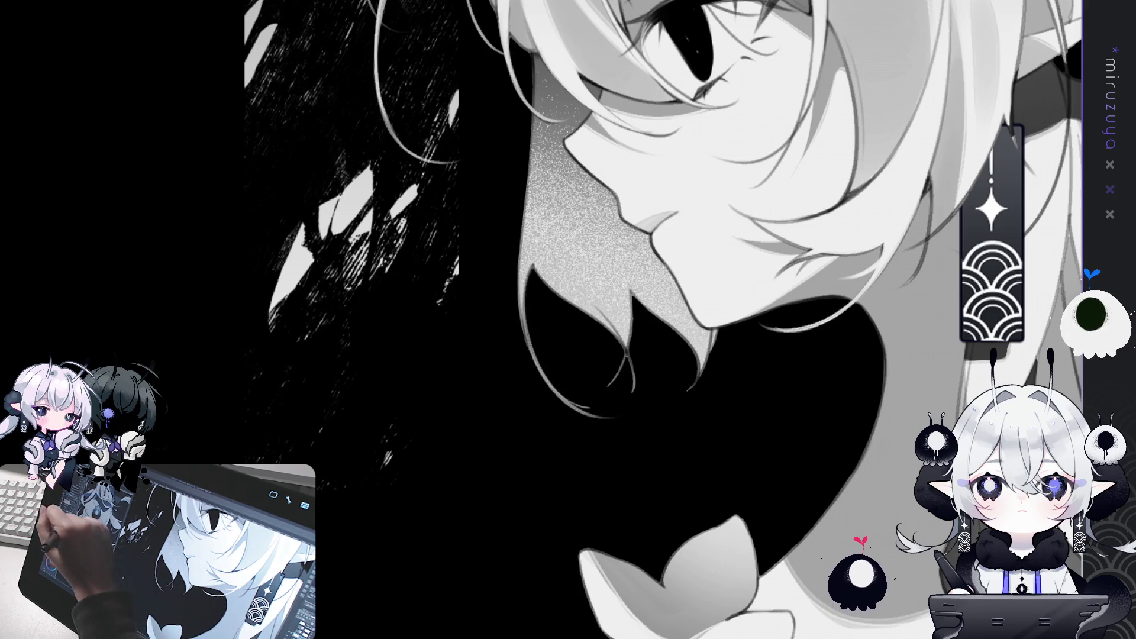
{"action": "left_click_drag", "start_coordinate": [524, 306], "coordinate": [599, 411]}
{"action": "key", "text": "ctrl+z"}
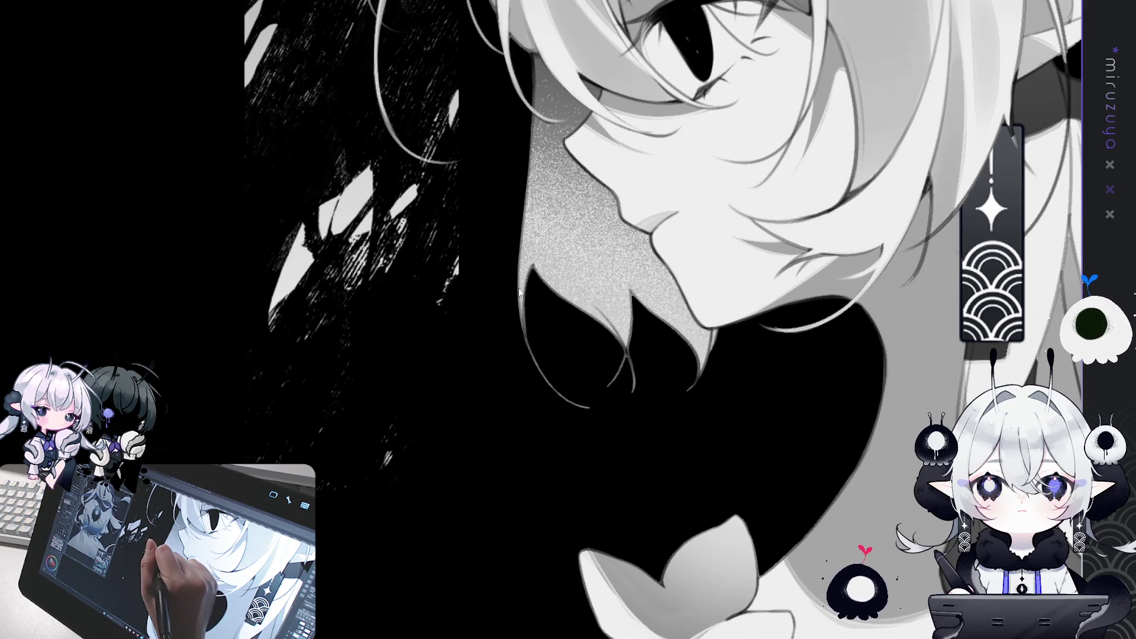
{"action": "left_click_drag", "start_coordinate": [522, 298], "coordinate": [604, 413]}
{"action": "left_click_drag", "start_coordinate": [524, 306], "coordinate": [531, 355]}
{"action": "left_click_drag", "start_coordinate": [524, 298], "coordinate": [558, 388]}
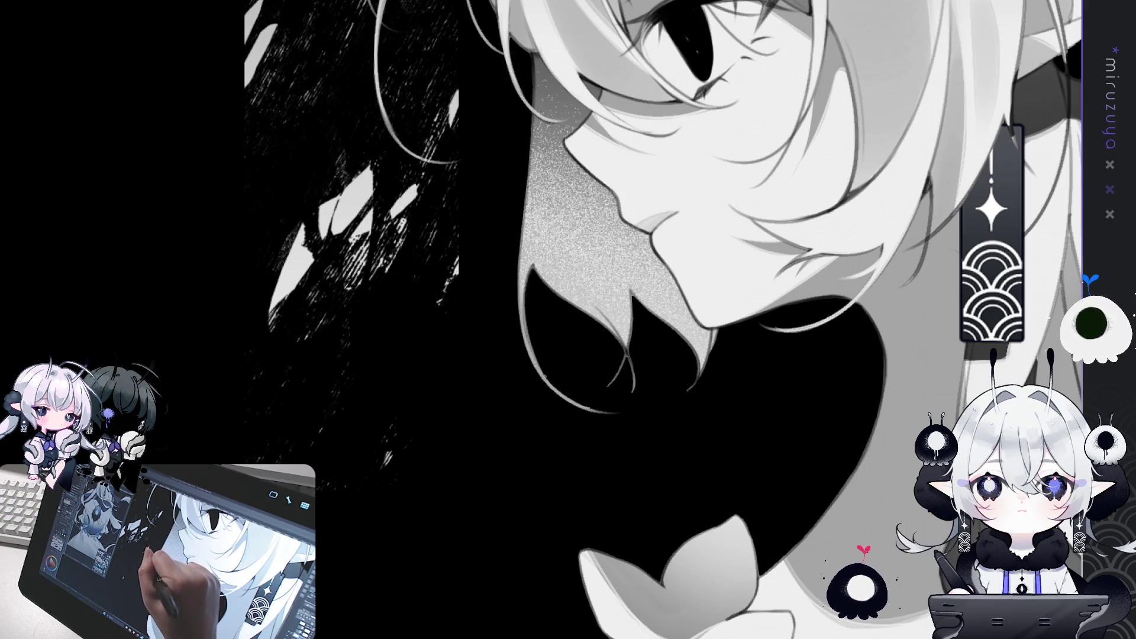
Darken a thin strip along the face edge, add a light strand down it, and short dark strokes along the cheek.
{"action": "left_click_drag", "start_coordinate": [536, 64], "coordinate": [626, 134]}
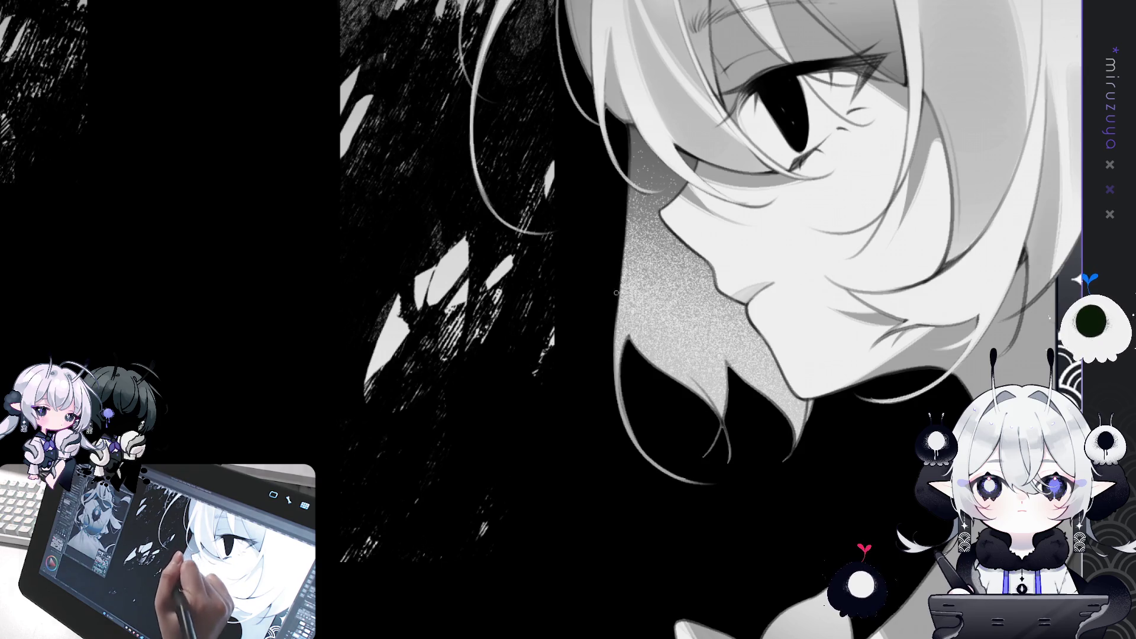
{"action": "left_click_drag", "start_coordinate": [614, 305], "coordinate": [618, 411]}
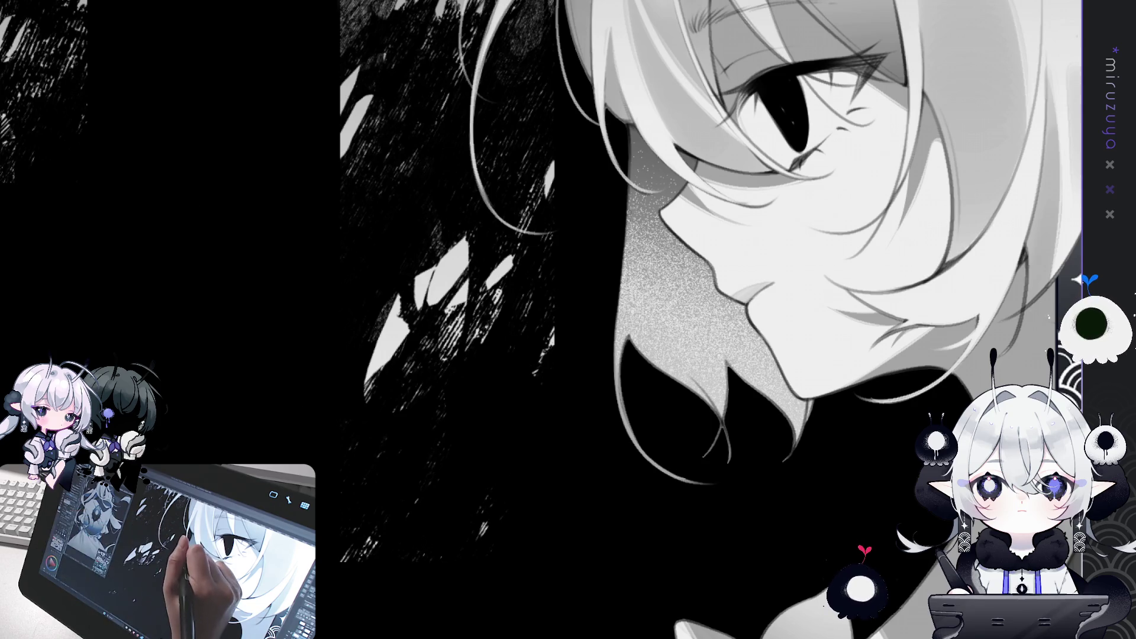
{"action": "left_click_drag", "start_coordinate": [624, 232], "coordinate": [611, 421]}
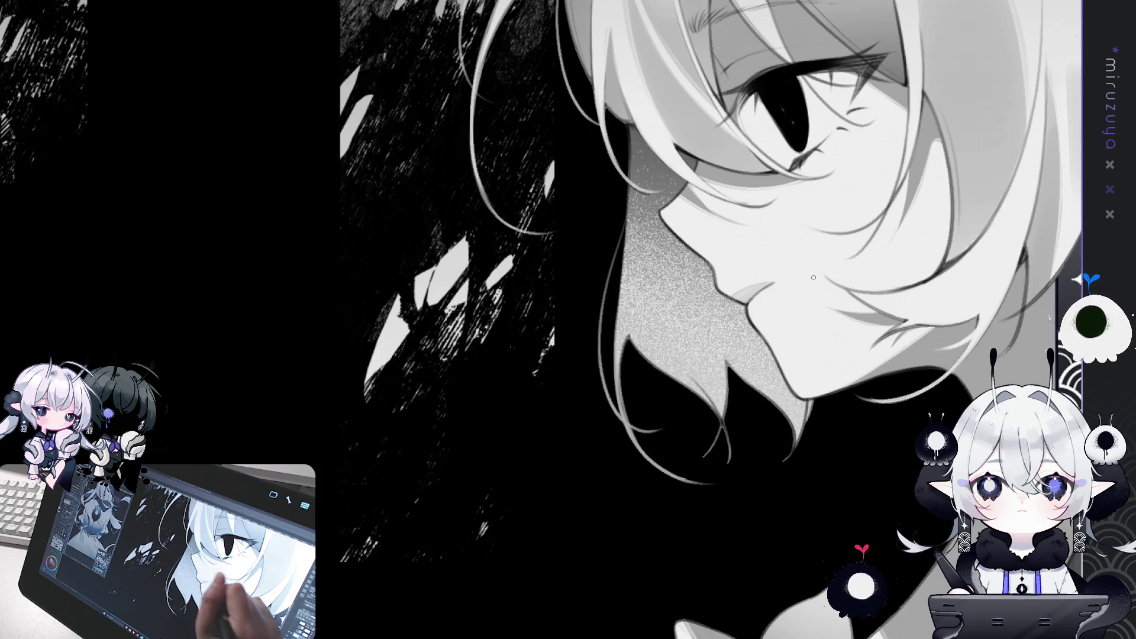
{"action": "left_click_drag", "start_coordinate": [646, 432], "coordinate": [585, 185]}
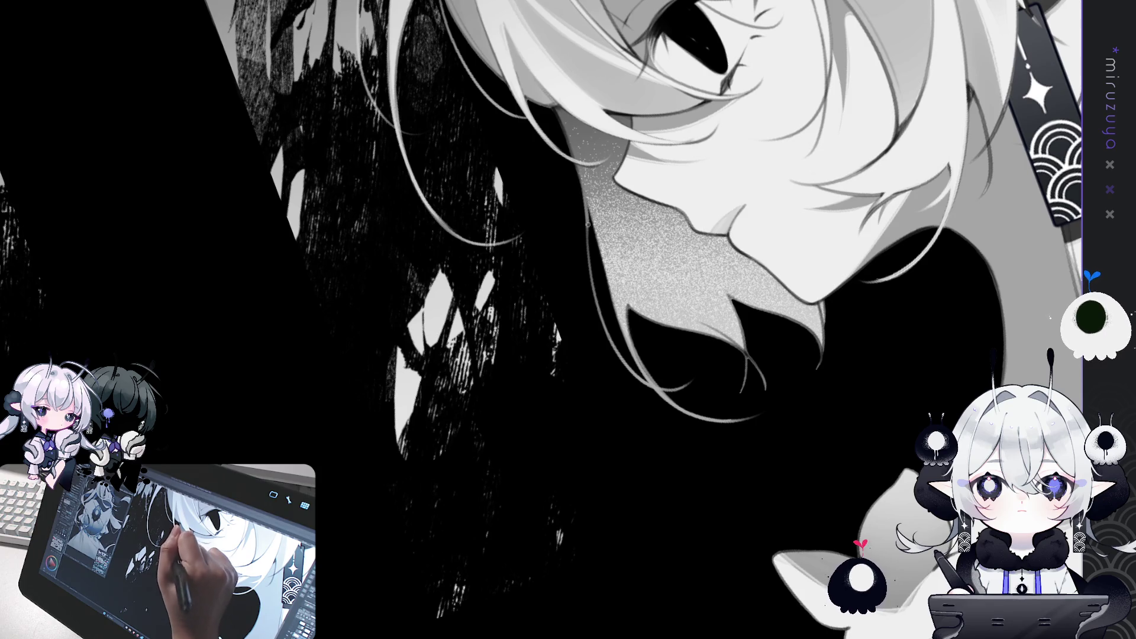
{"action": "left_click_drag", "start_coordinate": [583, 198], "coordinate": [589, 254]}
{"action": "left_click_drag", "start_coordinate": [583, 201], "coordinate": [588, 256]}
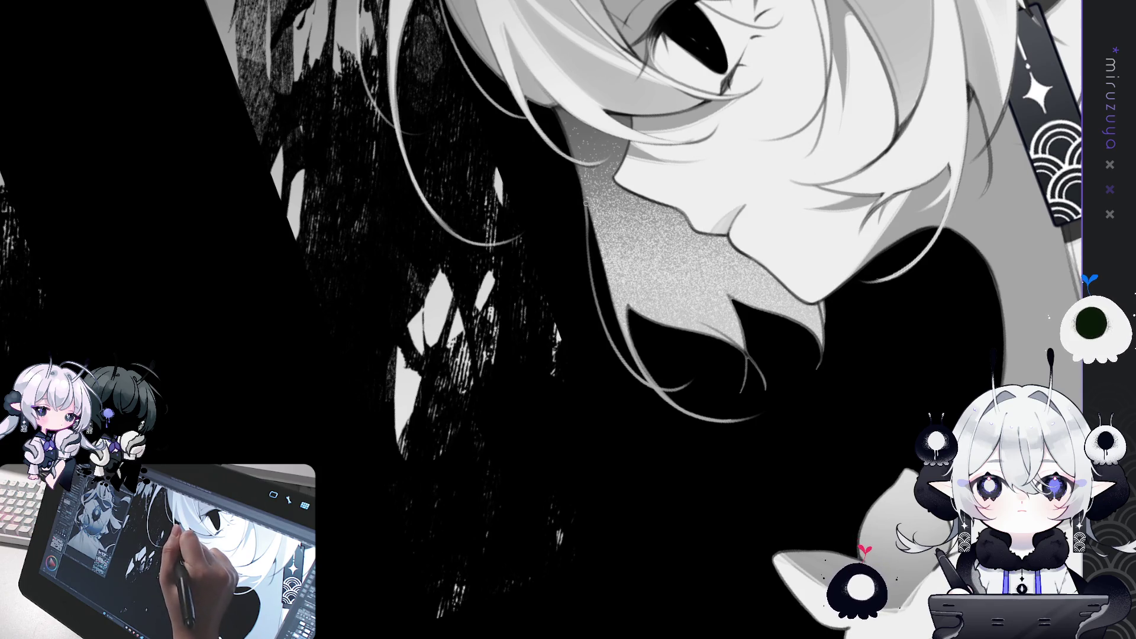
{"action": "left_click_drag", "start_coordinate": [583, 203], "coordinate": [590, 256]}
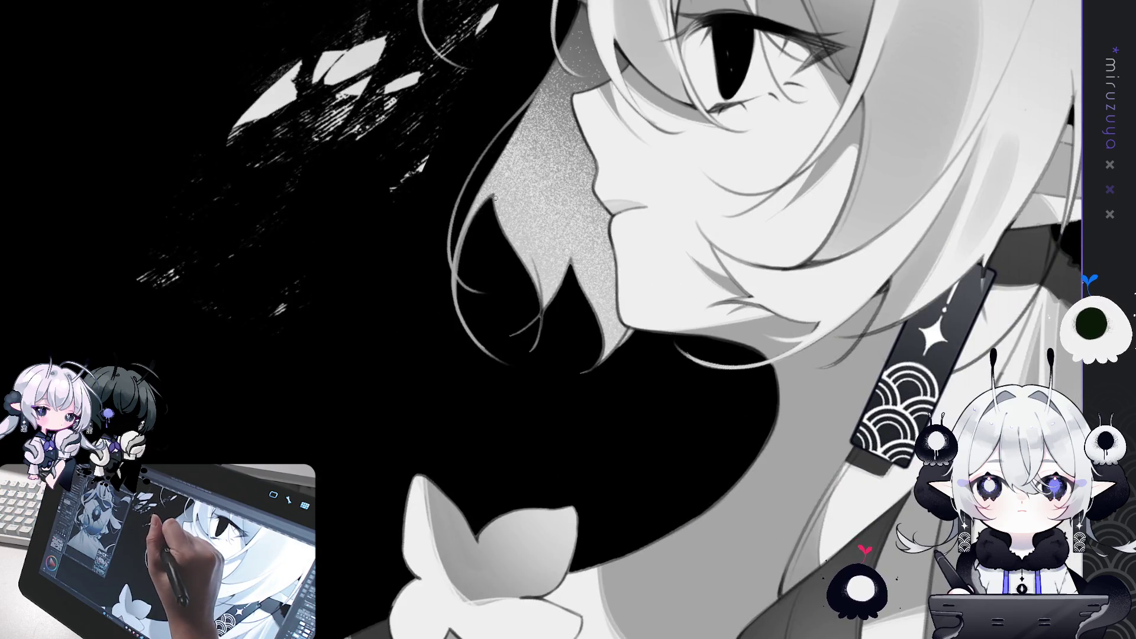
Draw another thin light strand, extend it downward and rework it darker, then mirror the view to check.
{"action": "left_click_drag", "start_coordinate": [493, 218], "coordinate": [537, 283]}
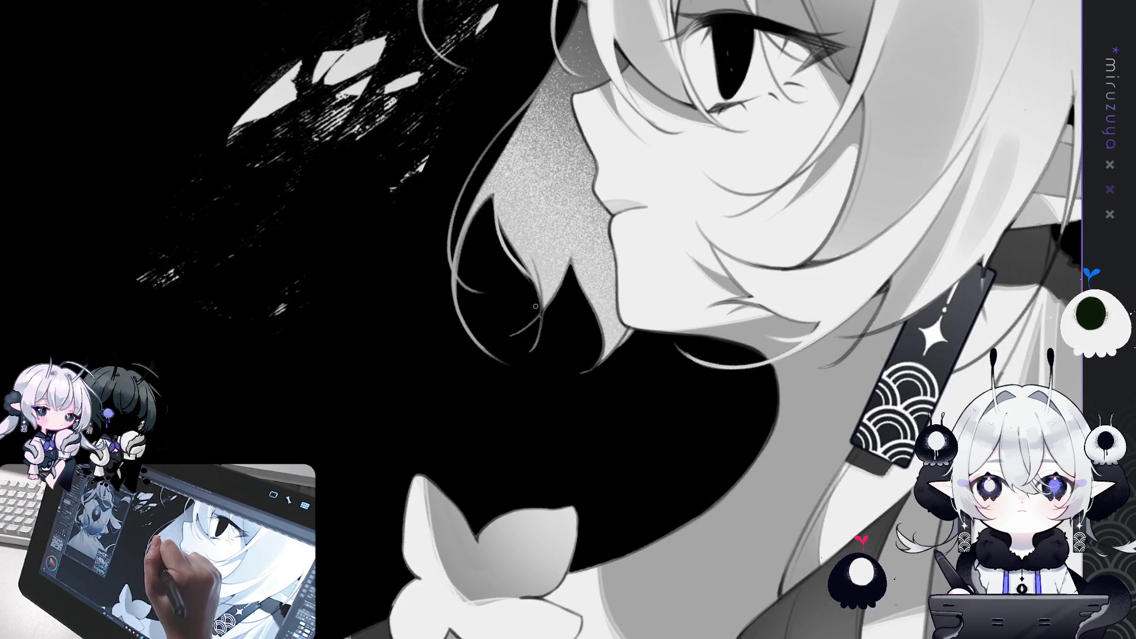
{"action": "left_click_drag", "start_coordinate": [542, 352], "coordinate": [536, 291]}
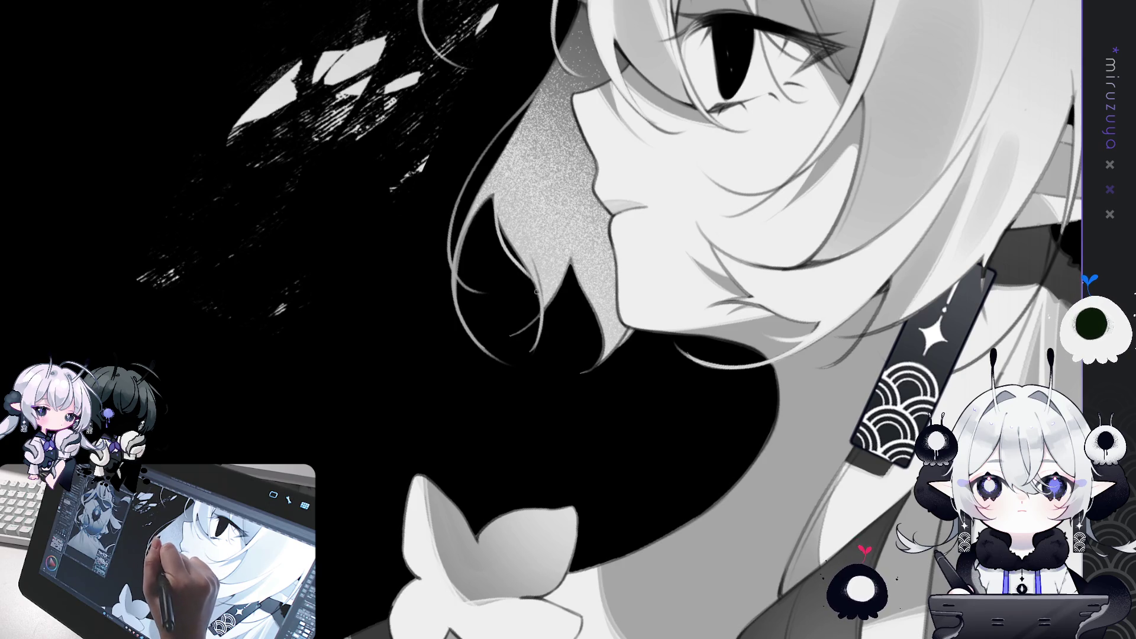
{"action": "mouse_move", "coordinate": [542, 352]}
{"action": "left_mouse_down"}
{"action": "mouse_move", "coordinate": [536, 283]}
{"action": "mouse_move", "coordinate": [543, 337]}
{"action": "left_mouse_up"}
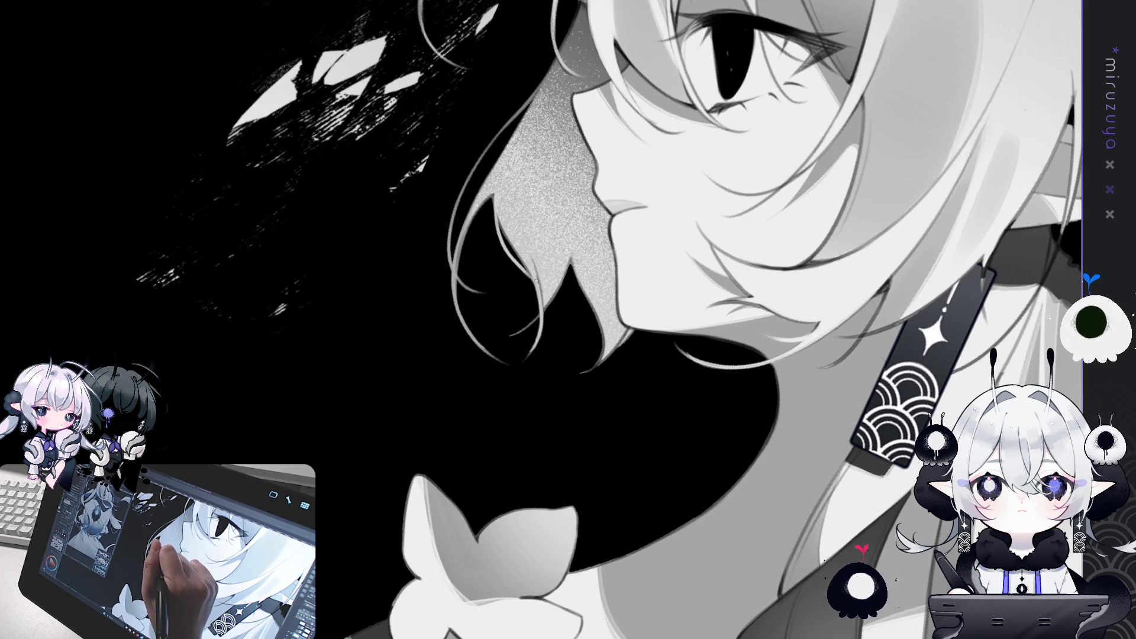
{"action": "left_click_drag", "start_coordinate": [543, 288], "coordinate": [542, 307]}
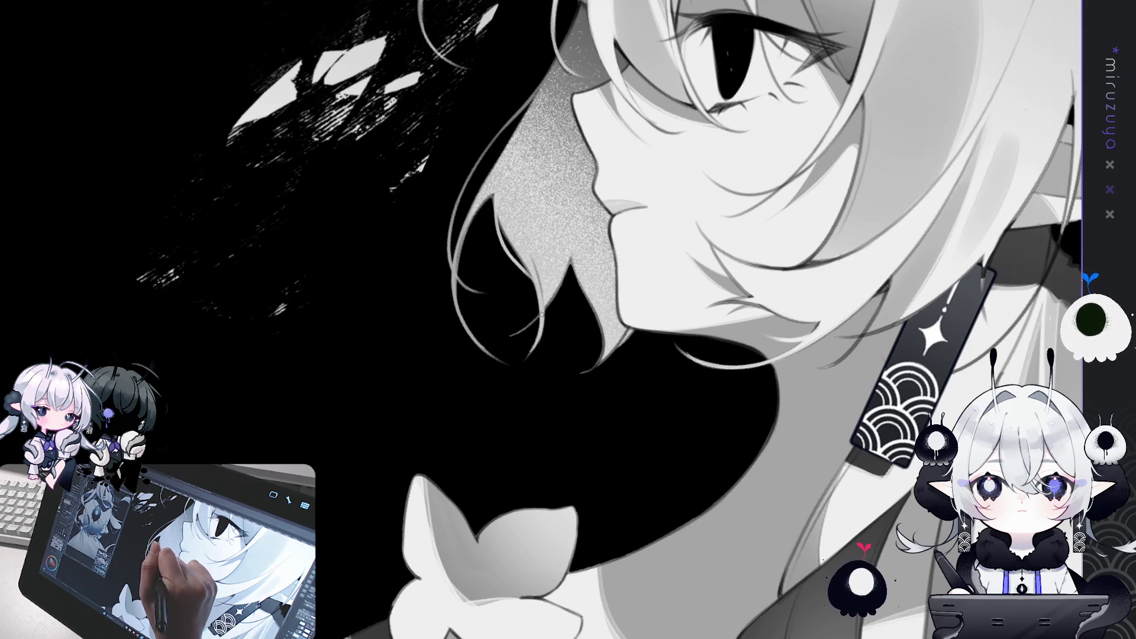
{"action": "key", "text": "h"}
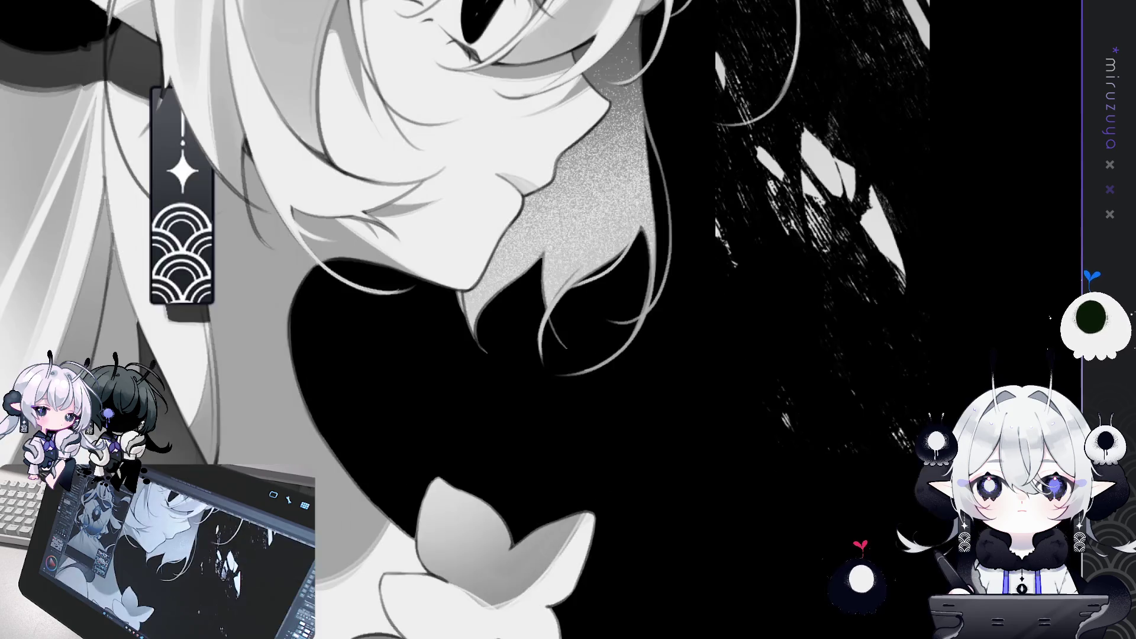
Add a thin light hair stroke beside the jawline in the mirrored view, then flip back and rotate the view.
{"action": "left_click_drag", "start_coordinate": [548, 318], "coordinate": [568, 352]}
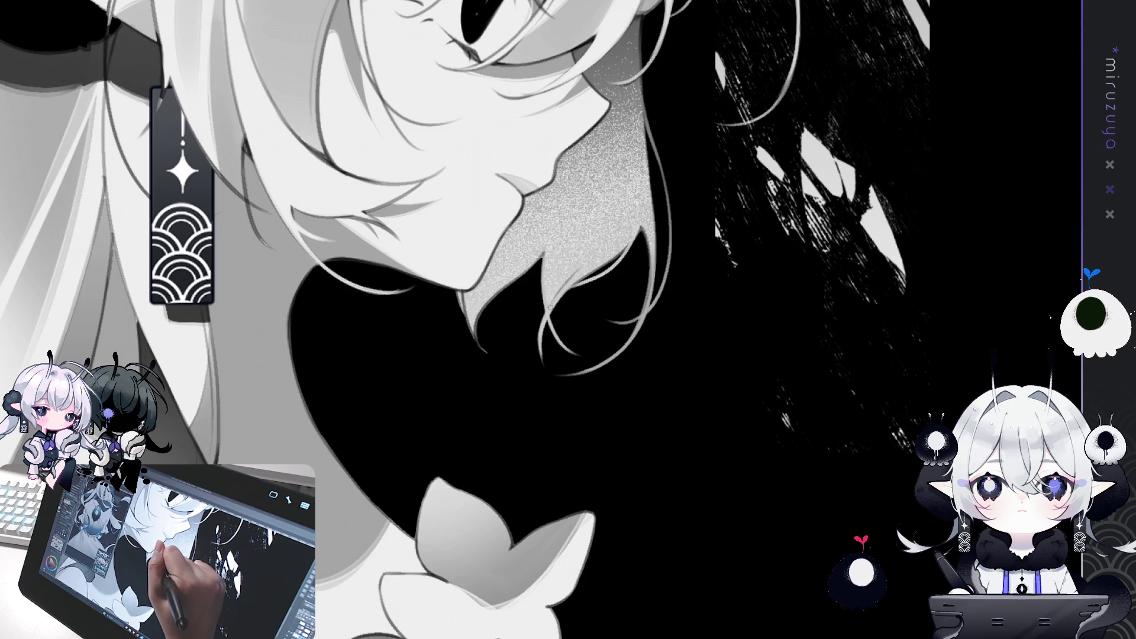
{"action": "left_click_drag", "start_coordinate": [575, 338], "coordinate": [734, 337]}
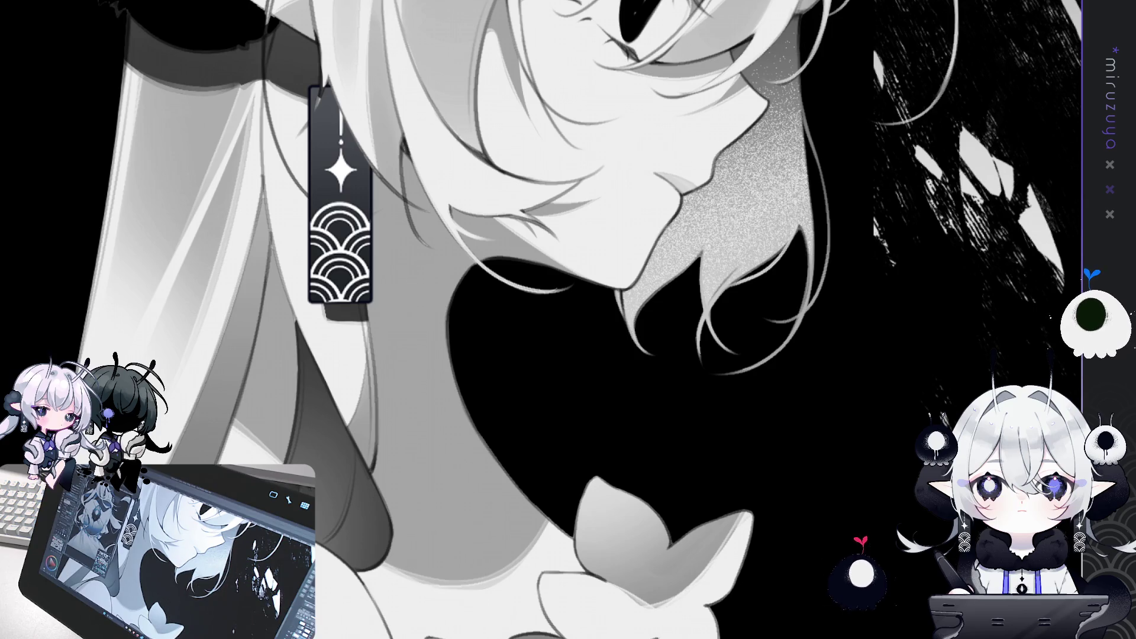
{"action": "key", "text": "h"}
{"action": "left_click_drag", "start_coordinate": [741, 295], "coordinate": [428, 213]}
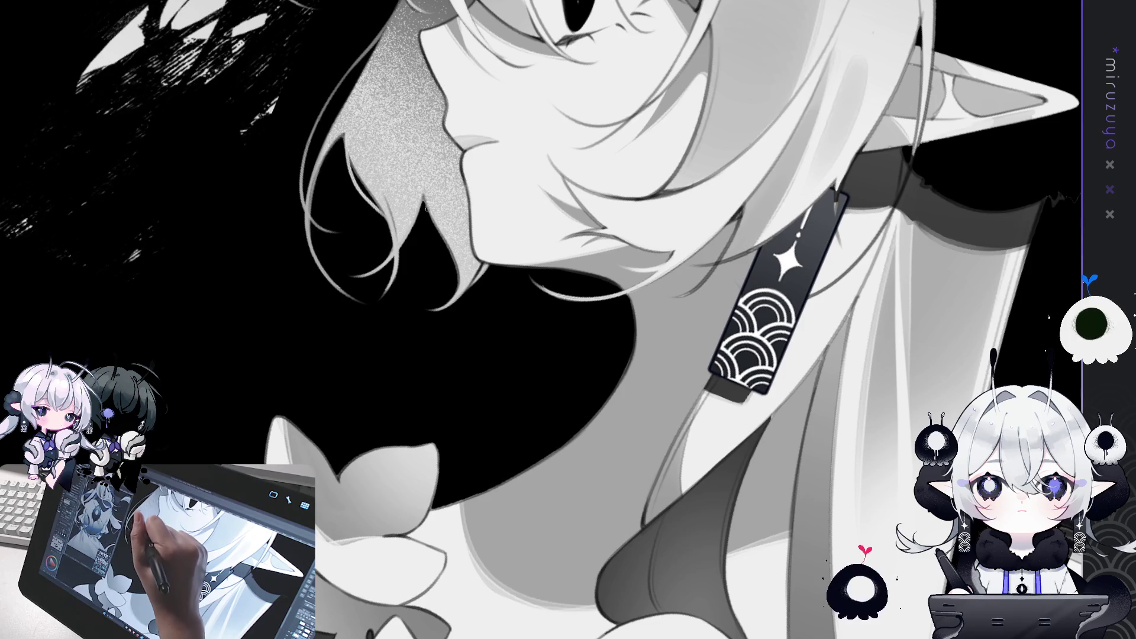
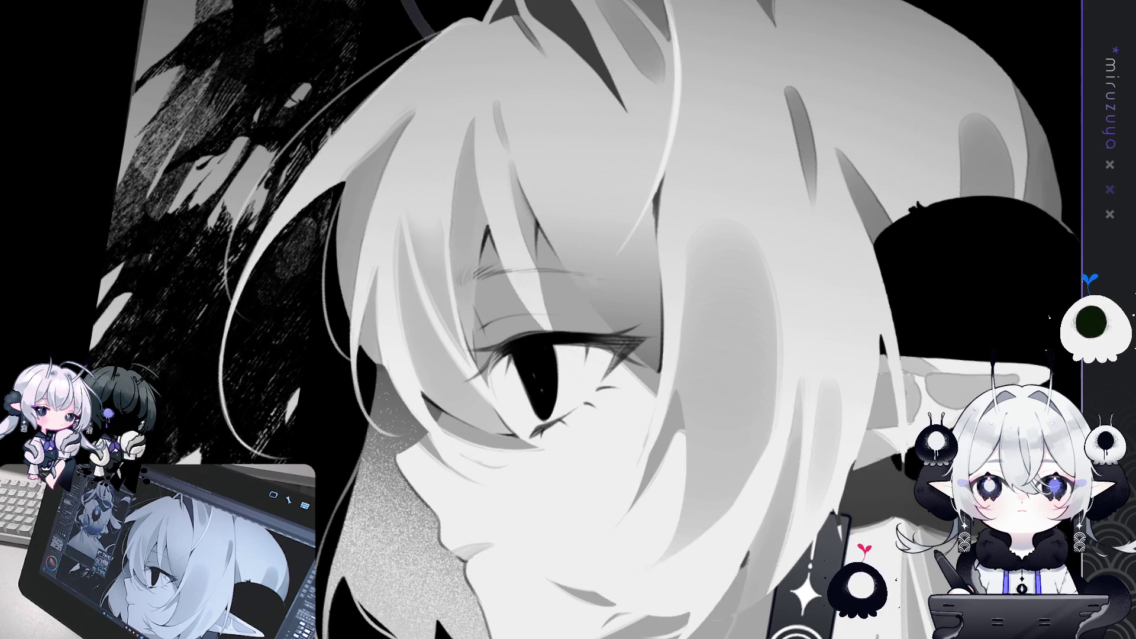
Compare the eye lines and pupil fill by undoing and restoring them, keeping the black pupil.
{"action": "key", "text": "ctrl+z"}
{"action": "key", "text": "ctrl+y"}
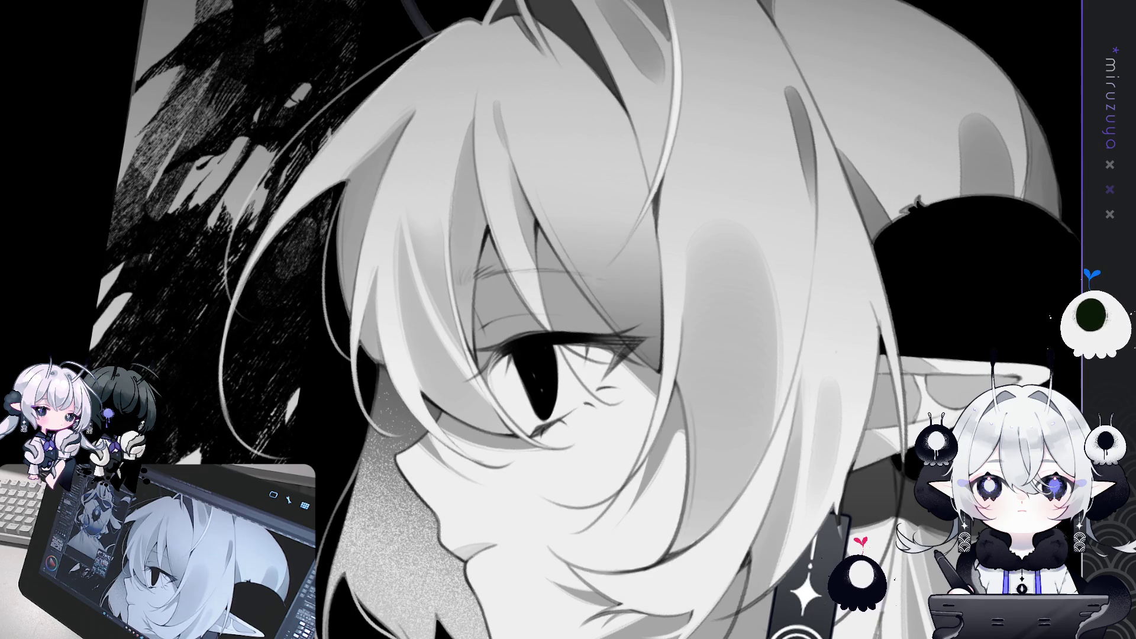
{"action": "key", "text": "ctrl+y"}
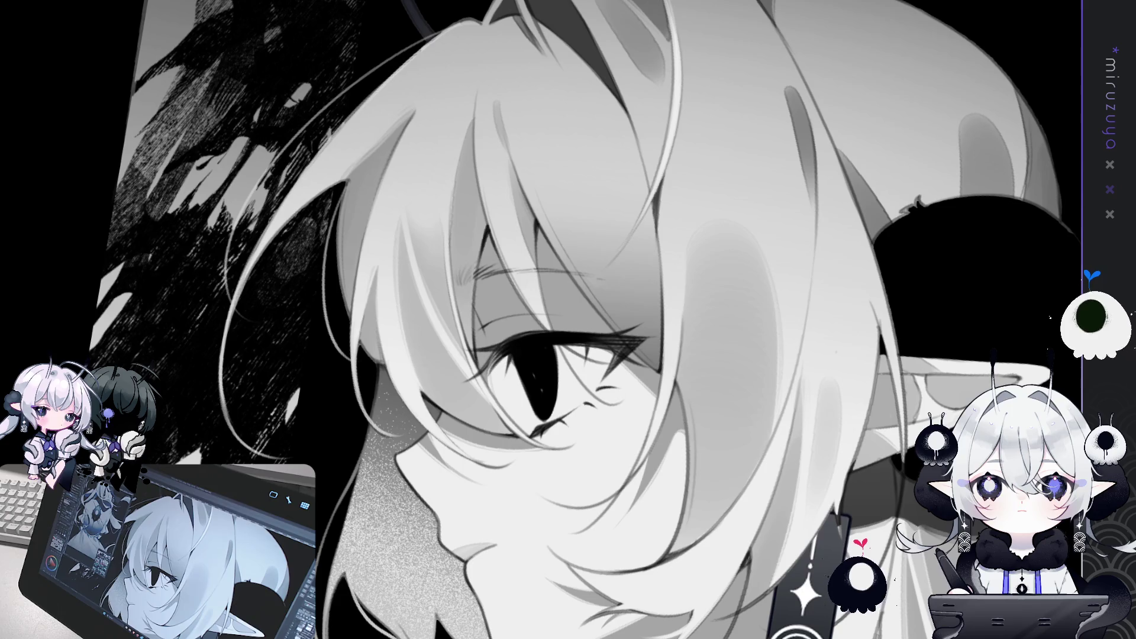
{"action": "scroll", "coordinate": [587, 319], "scroll_direction": "up", "scroll_amount": 2}
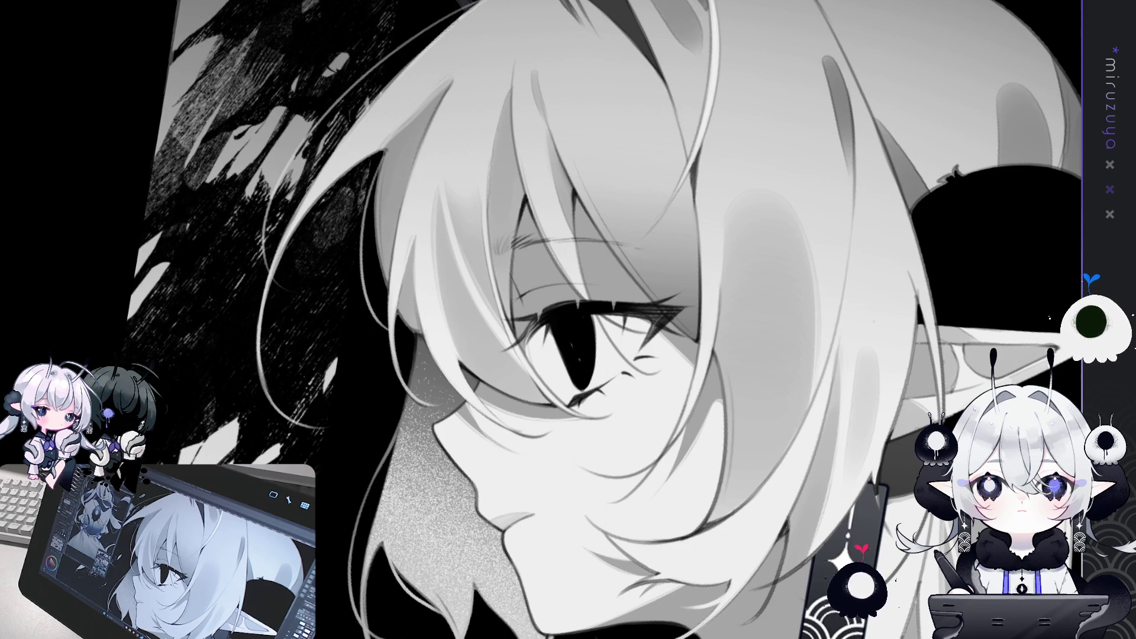
{"action": "key", "text": "ctrl+z"}
{"action": "key", "text": "ctrl+y"}
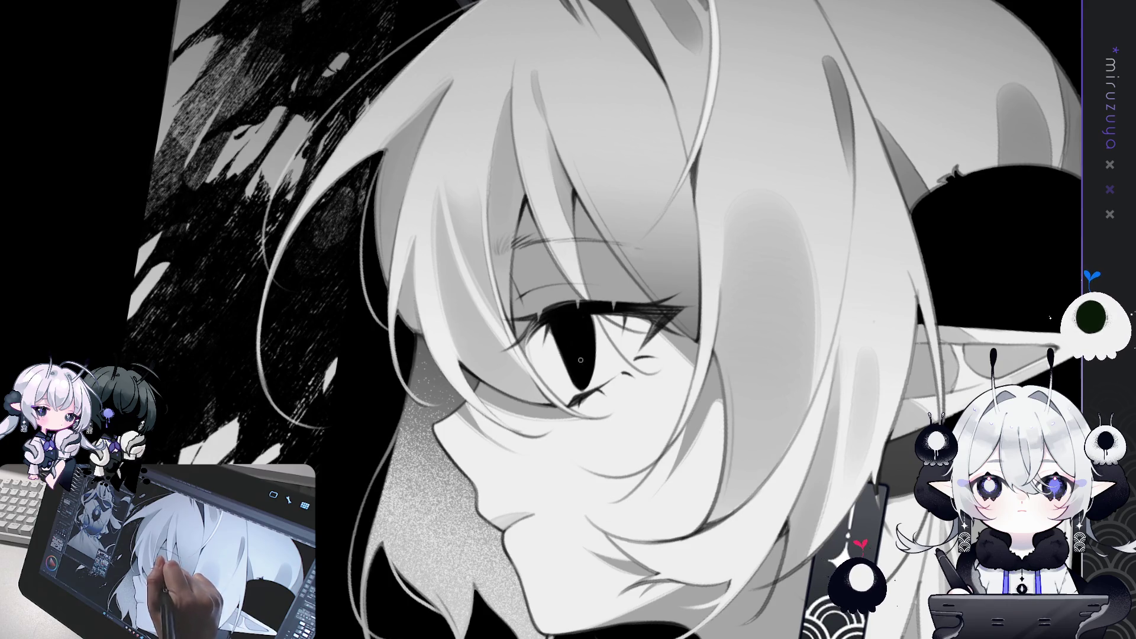
Recenter the view on the eye and Auto Select the black pupil area.
{"action": "left_click_drag", "start_coordinate": [572, 344], "coordinate": [490, 340]}
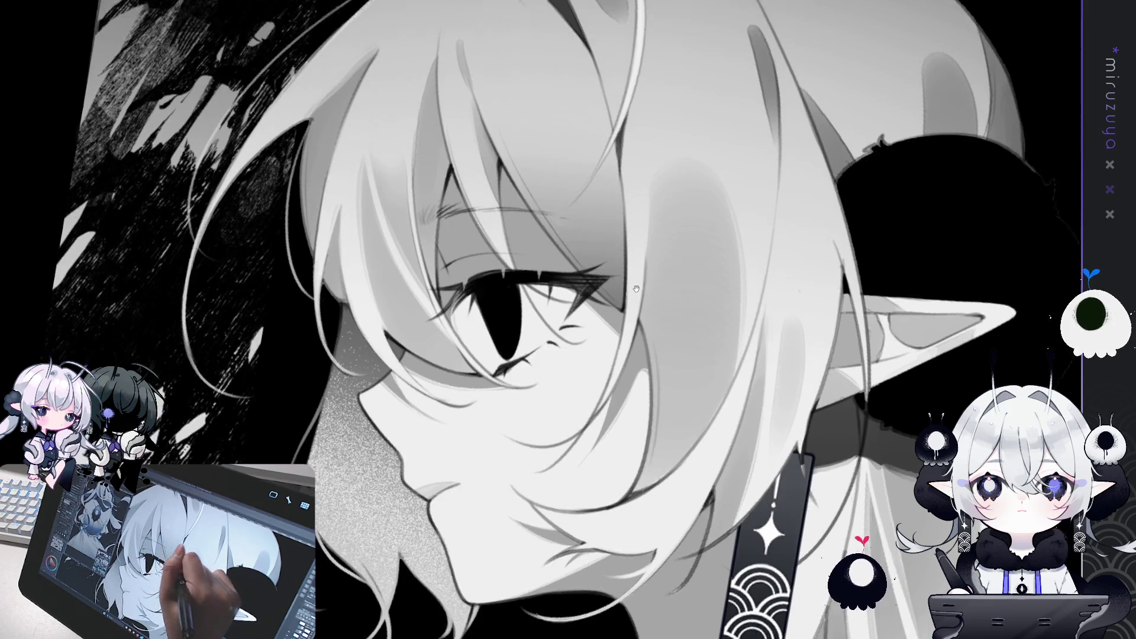
{"action": "left_click_drag", "start_coordinate": [573, 302], "coordinate": [650, 286]}
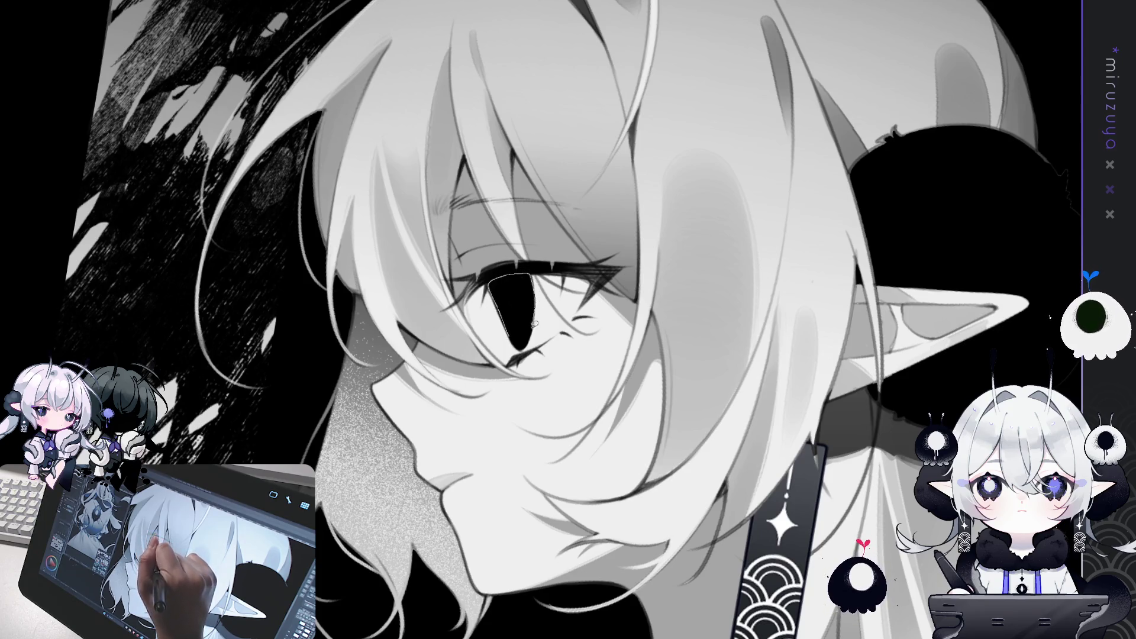
{"action": "left_click", "coordinate": [510, 326]}
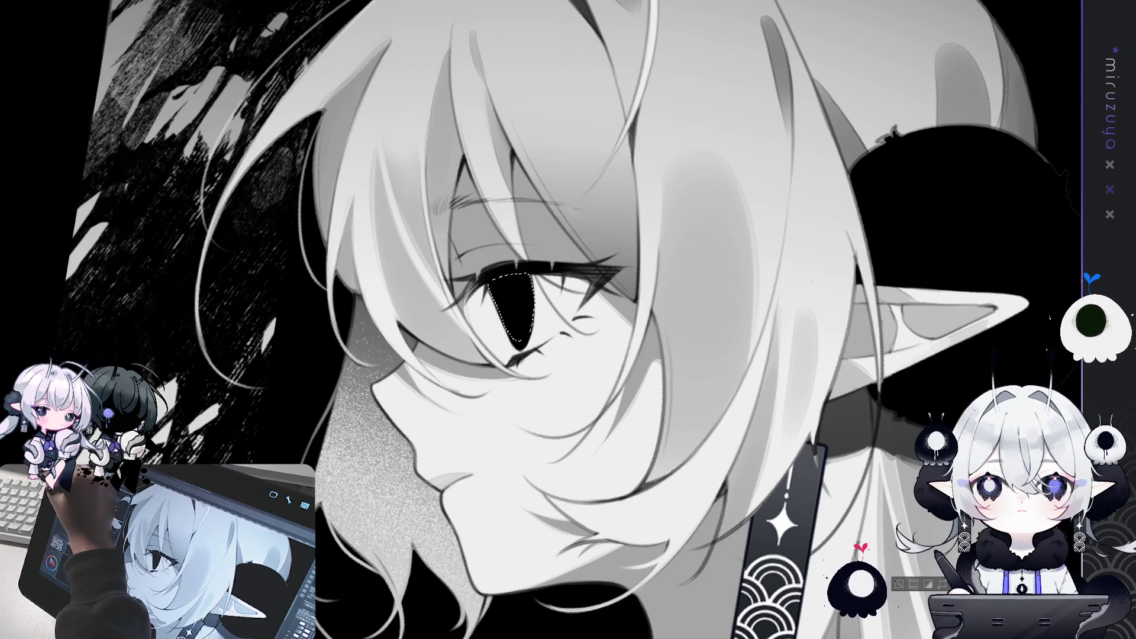
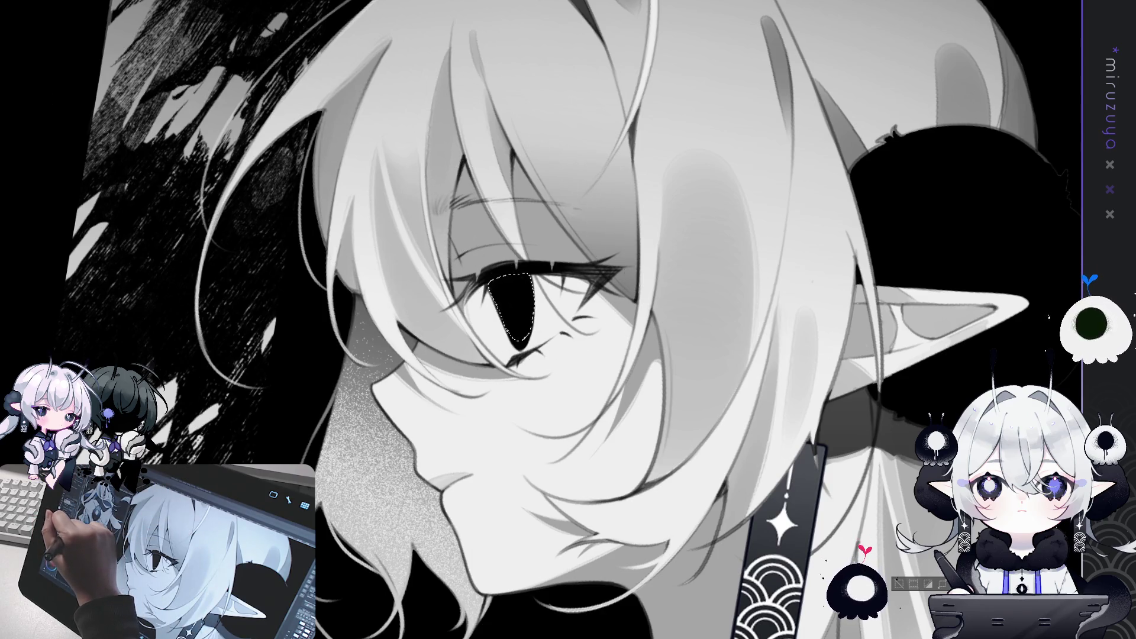
Darken the pale-haired elf's pupil, then try and remove a lighter patch in the iris.
{"action": "left_click_drag", "start_coordinate": [502, 284], "coordinate": [524, 297]}
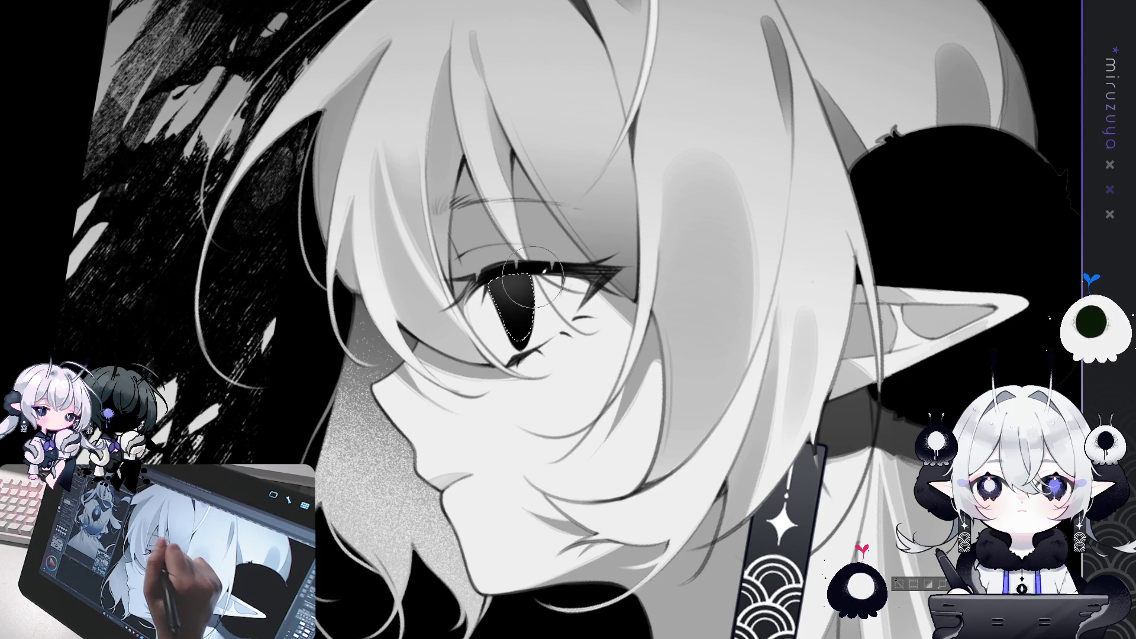
{"action": "mouse_move", "coordinate": [531, 285]}
{"action": "left_mouse_down"}
{"action": "mouse_move", "coordinate": [625, 335]}
{"action": "mouse_move", "coordinate": [702, 223]}
{"action": "left_mouse_up"}
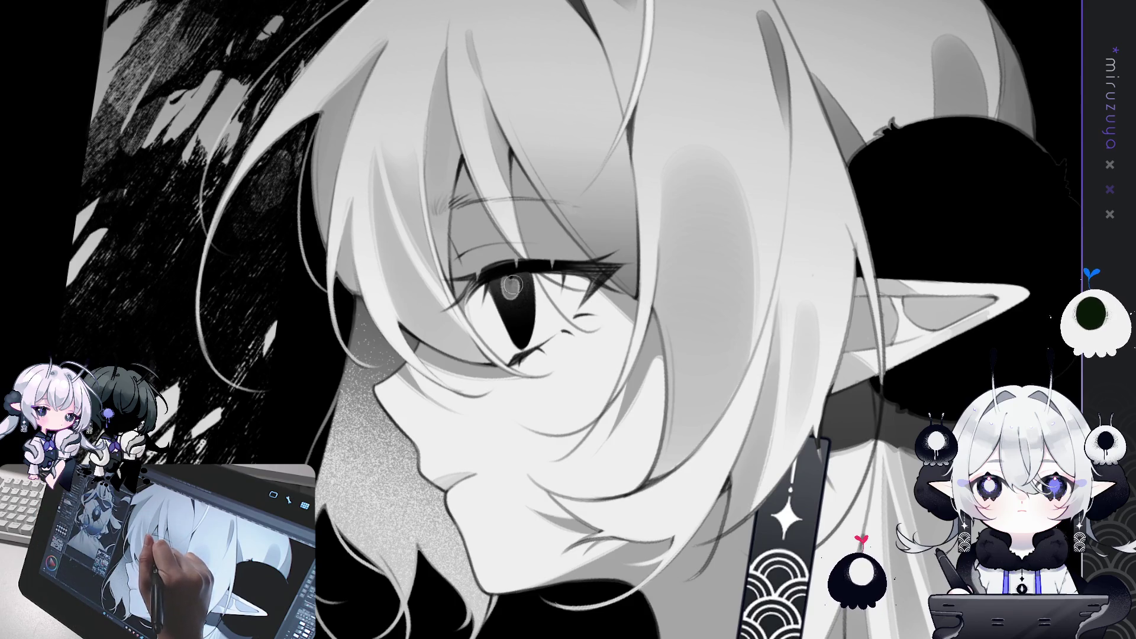
{"action": "left_click_drag", "start_coordinate": [503, 283], "coordinate": [511, 286]}
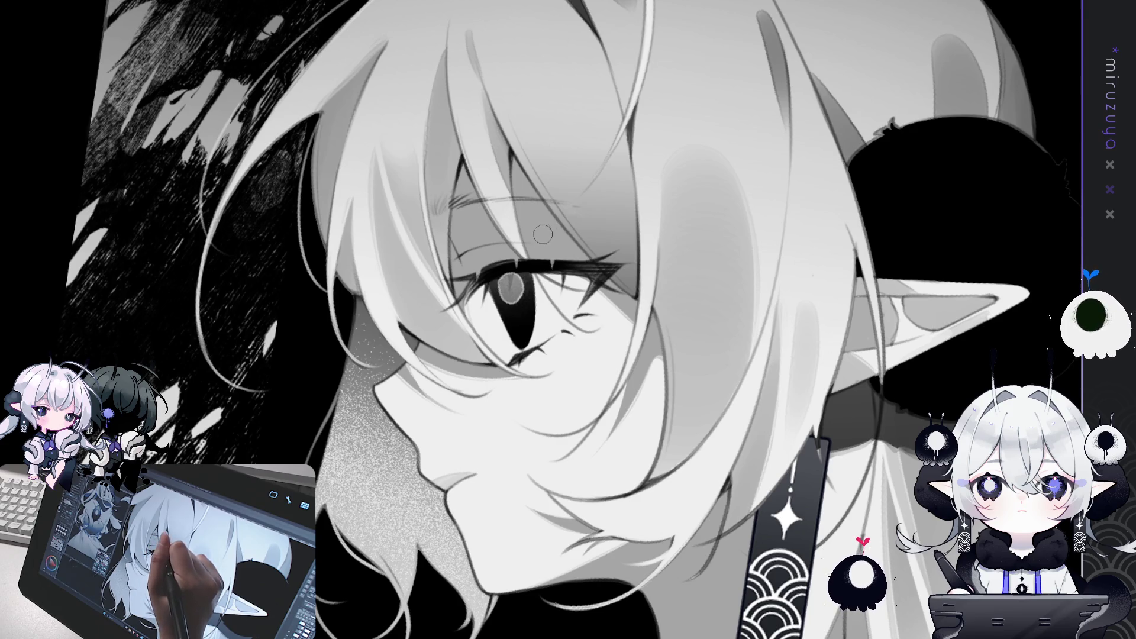
{"action": "left_click_drag", "start_coordinate": [515, 282], "coordinate": [520, 290]}
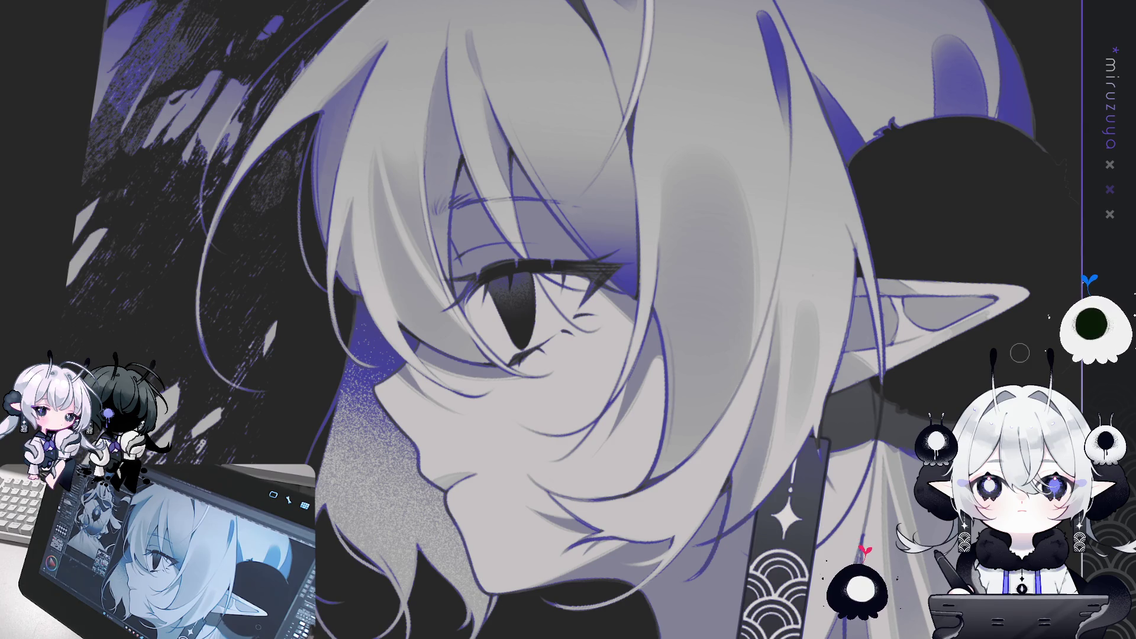
{"action": "left_click_drag", "start_coordinate": [568, 319], "coordinate": [551, 275]}
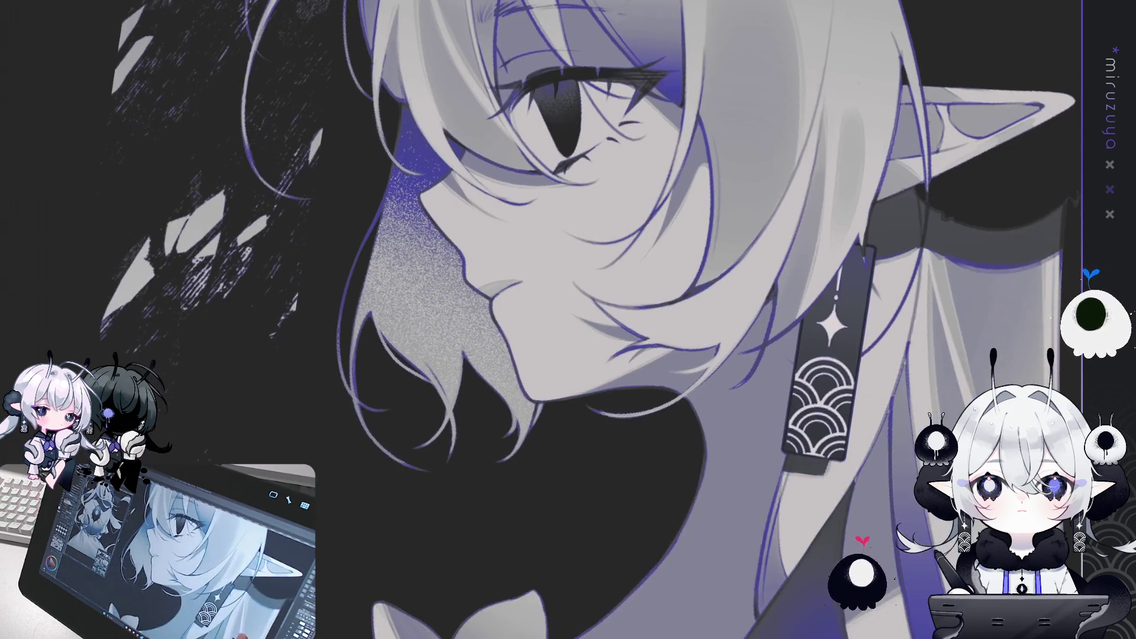
{"action": "mouse_move", "coordinate": [568, 320]}
{"action": "left_mouse_down"}
{"action": "mouse_move", "coordinate": [497, 266]}
{"action": "mouse_move", "coordinate": [582, 266]}
{"action": "left_mouse_up"}
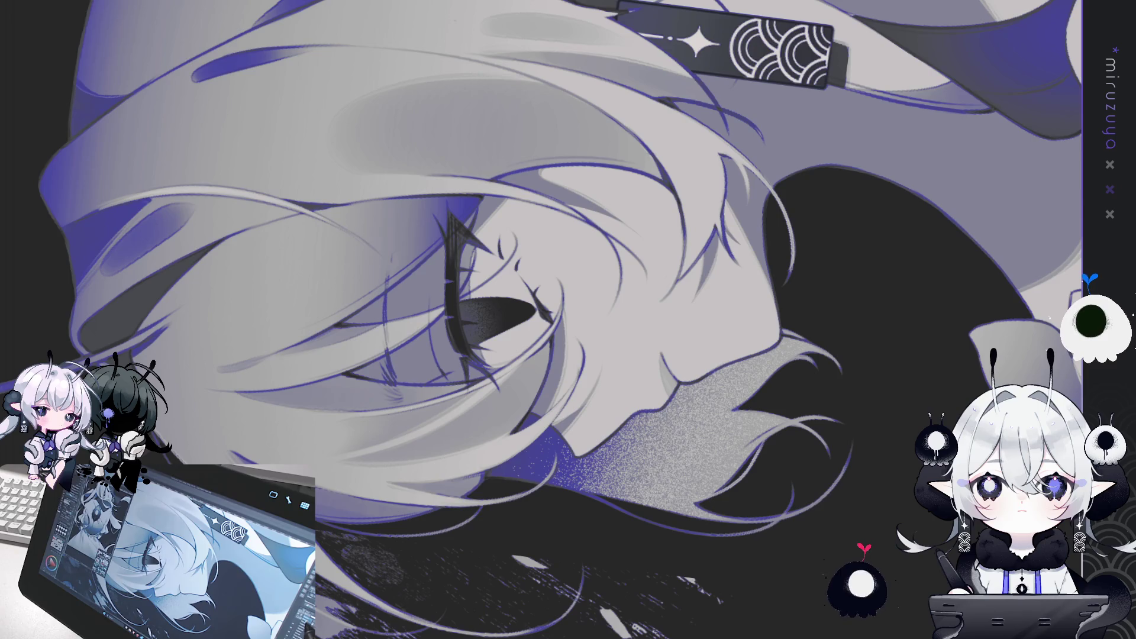
{"action": "left_click_drag", "start_coordinate": [497, 373], "coordinate": [555, 388]}
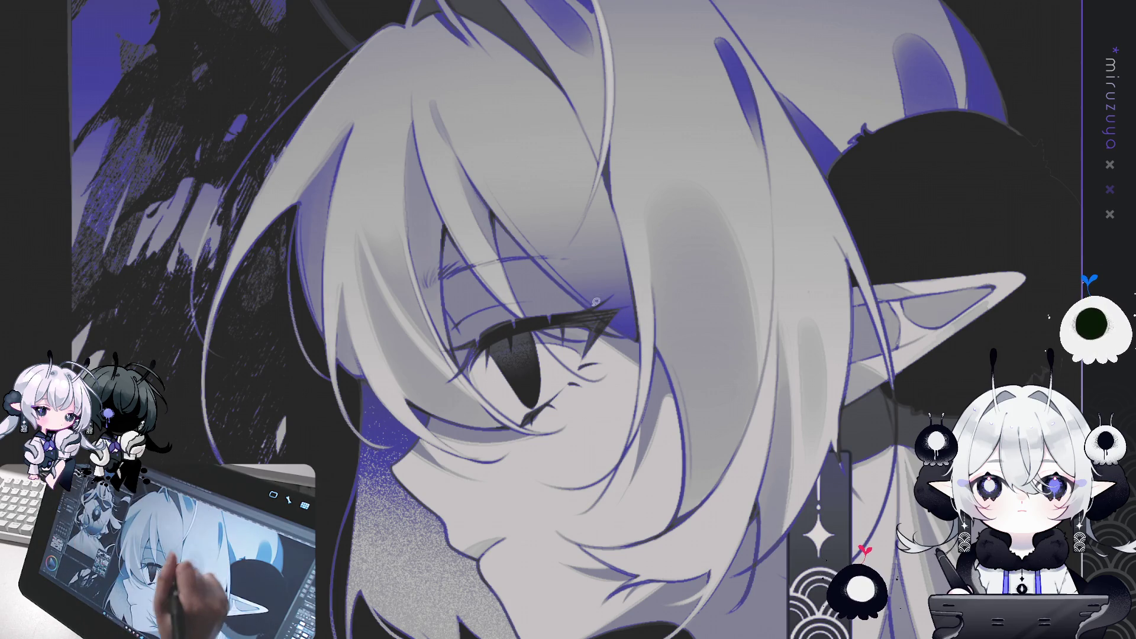
Lasso-fill a blue shape over the elf's eye, deselect, and lower it to a lighter semi-transparent tint.
{"action": "left_click_drag", "start_coordinate": [582, 312], "coordinate": [626, 307]}
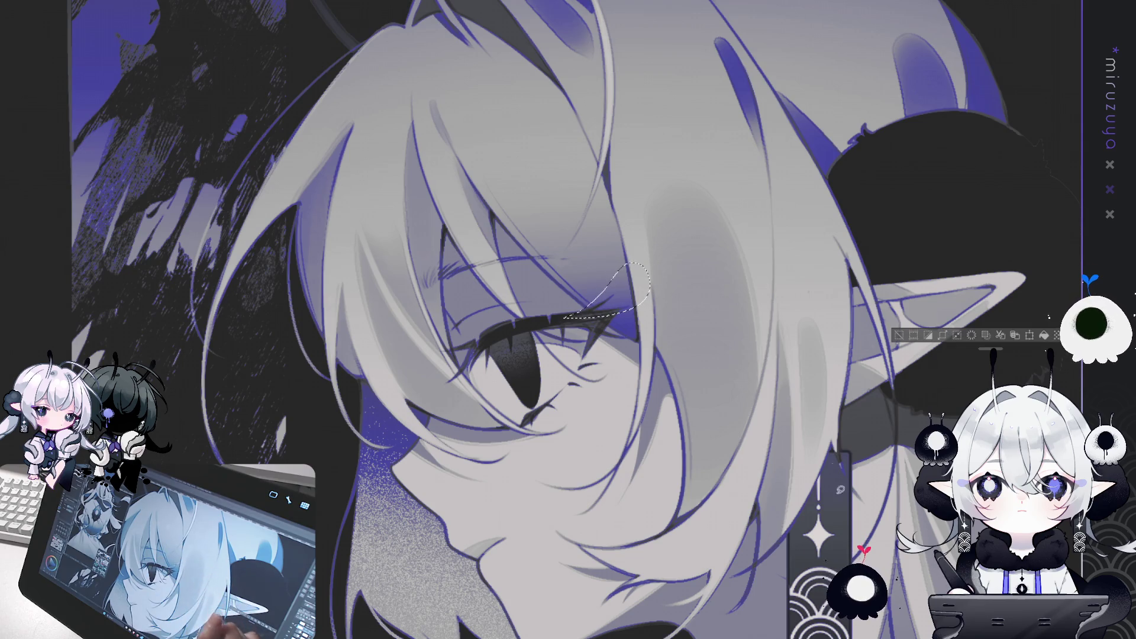
{"action": "key", "text": "alt+BackSpace"}
{"action": "key", "text": "ctrl+d"}
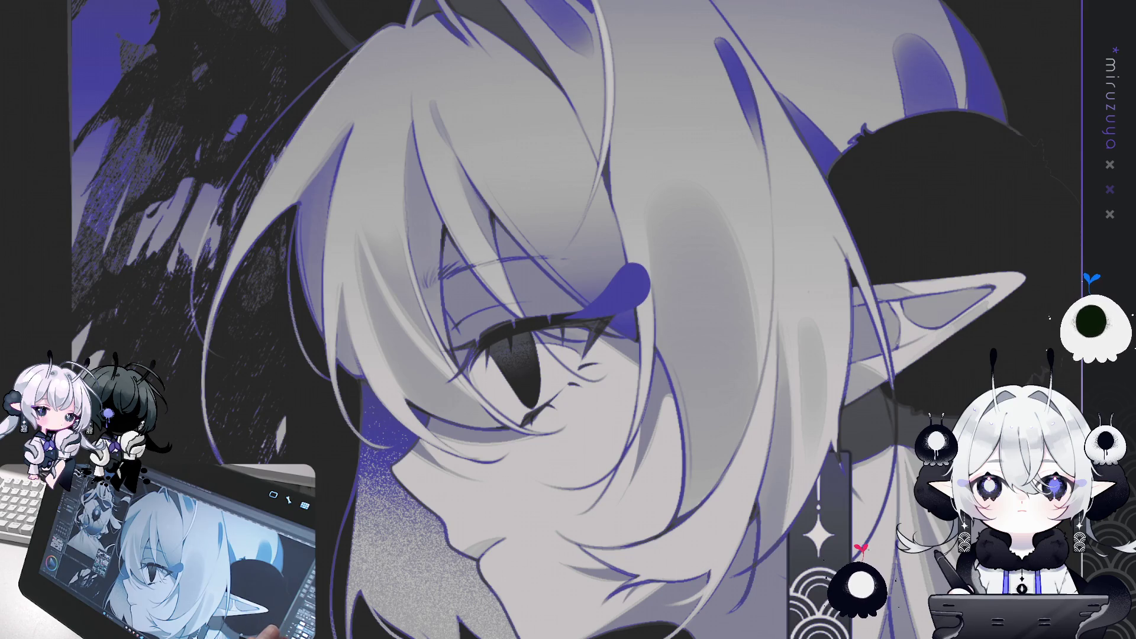
{"action": "key", "text": "5"}
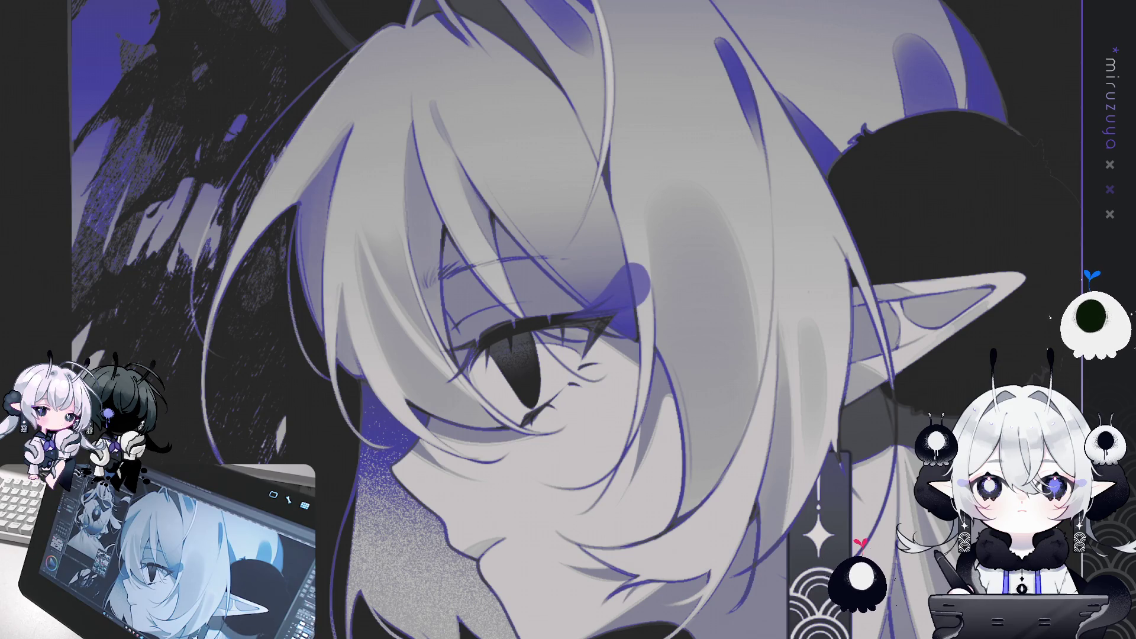
{"action": "left_click_drag", "start_coordinate": [533, 294], "coordinate": [557, 345]}
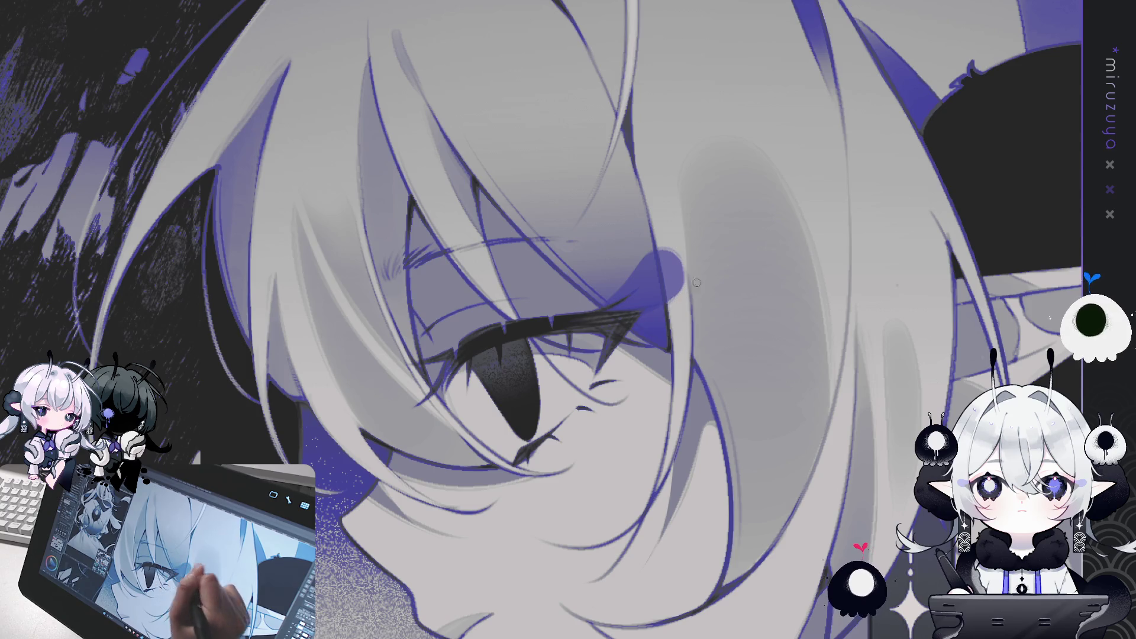
{"action": "key", "text": "ctrl+minus"}
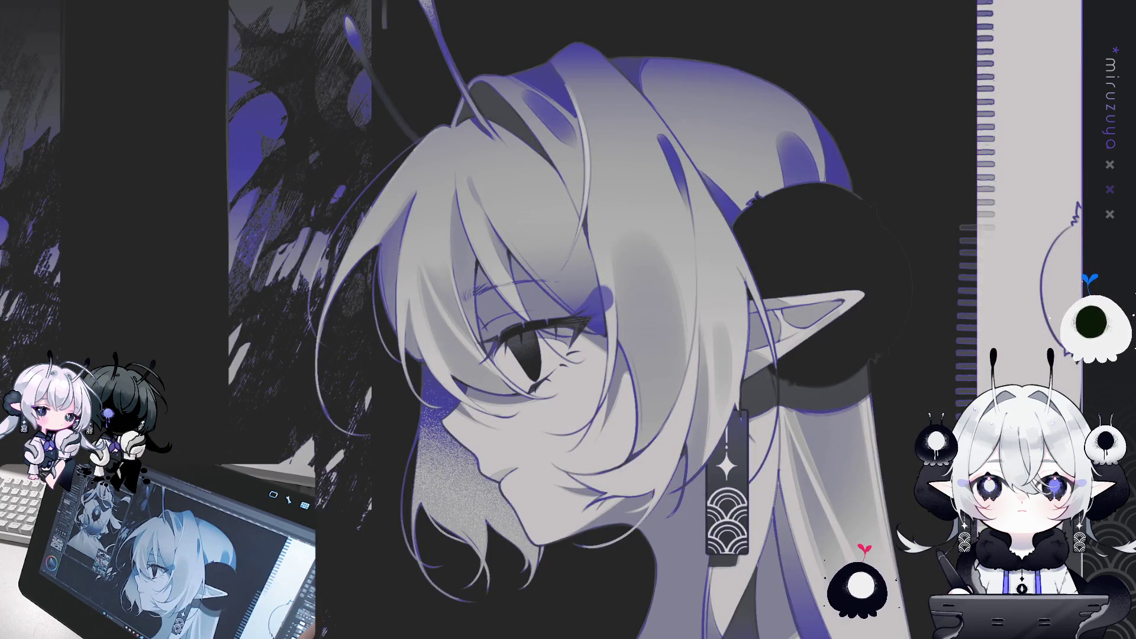
Zoom in on the eye and turn the view to a new angle toward the dark-haired elf.
{"action": "key", "text": "ctrl+plus"}
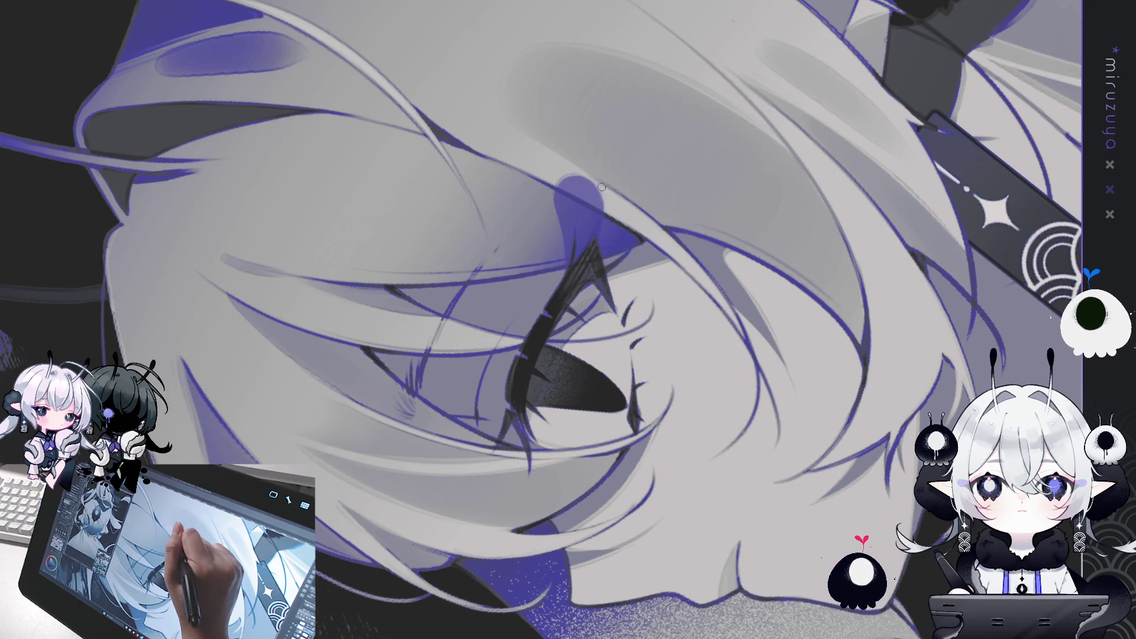
{"action": "key", "text": "minus"}
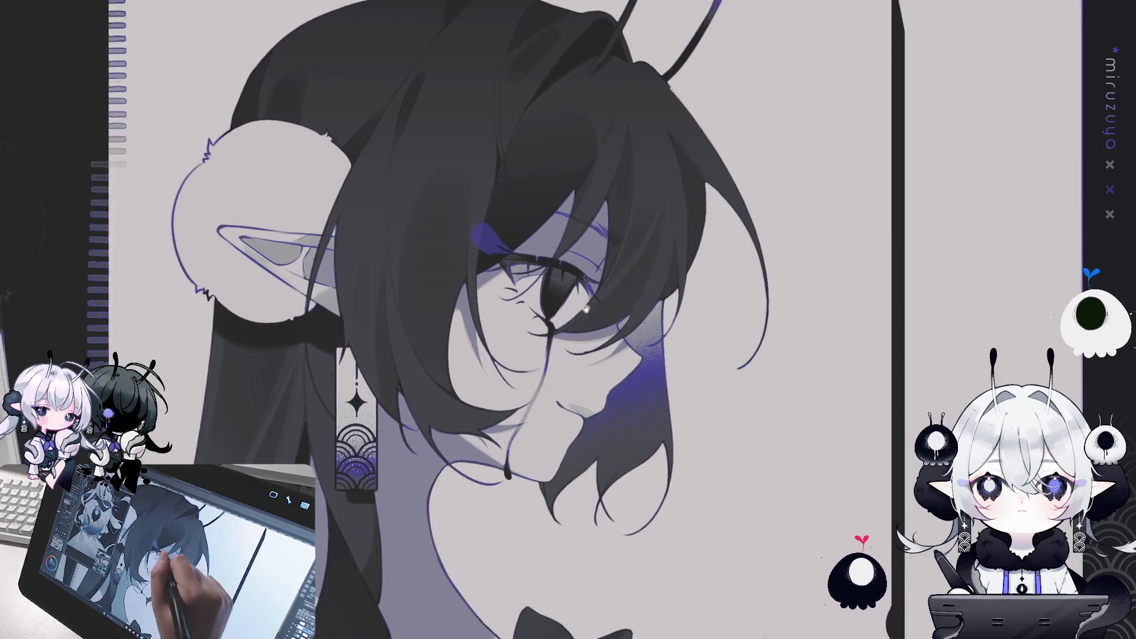
Oval-select around the dark-haired elf's eye, test blue versus purple with undo/redo, then deselect.
{"action": "left_click_drag", "start_coordinate": [480, 181], "coordinate": [611, 340]}
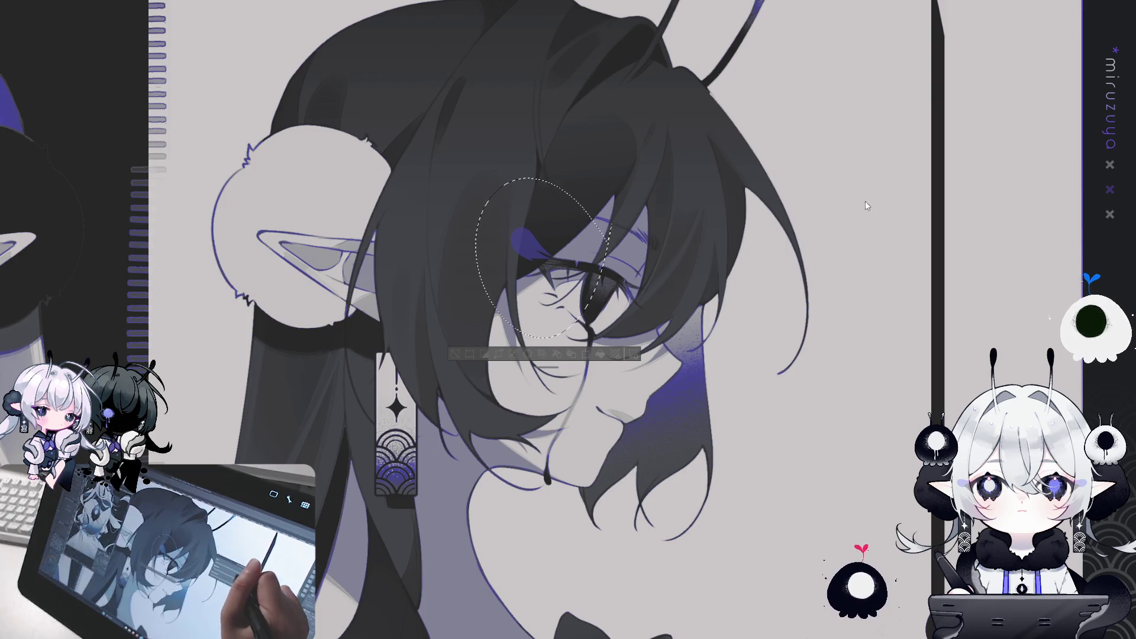
{"action": "key", "text": "ctrl+z"}
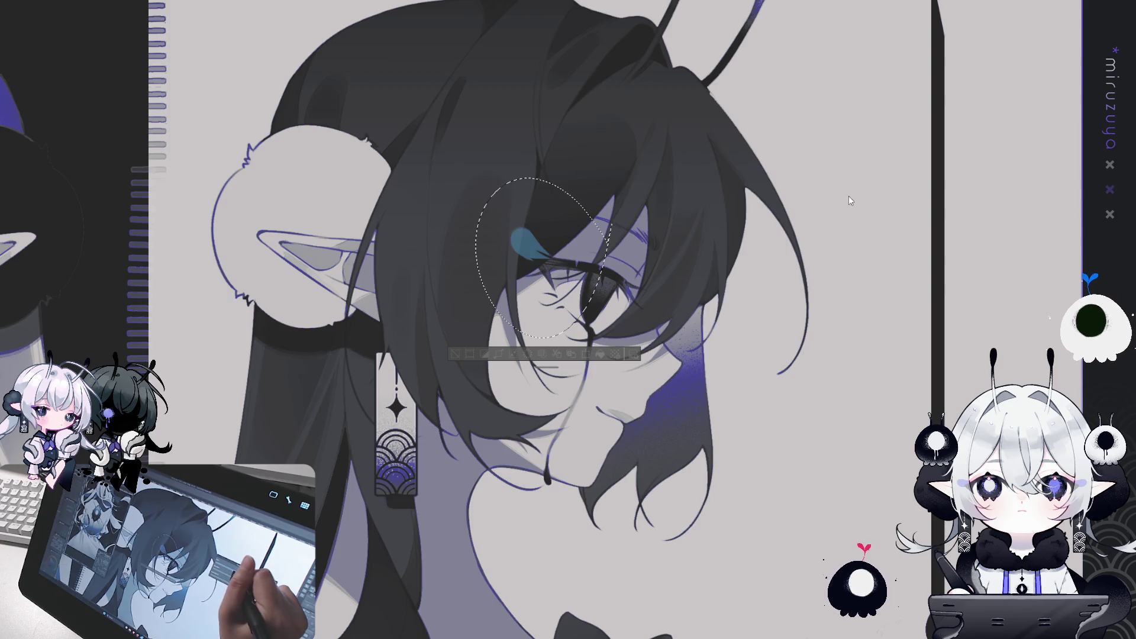
{"action": "key", "text": "ctrl+y"}
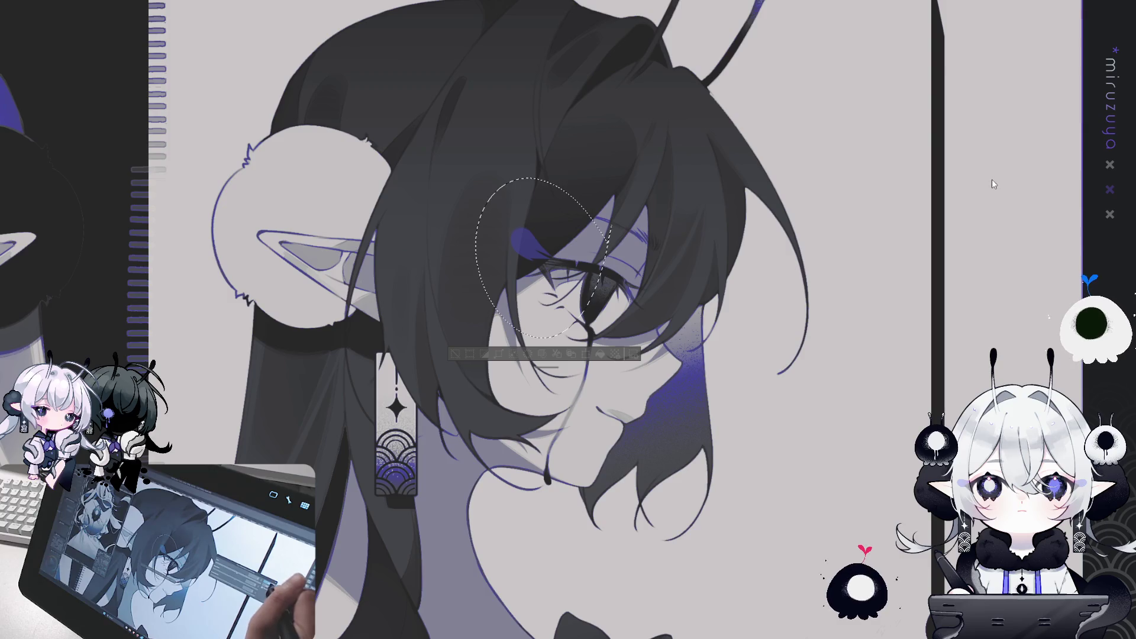
{"action": "key", "text": "ctrl+plus"}
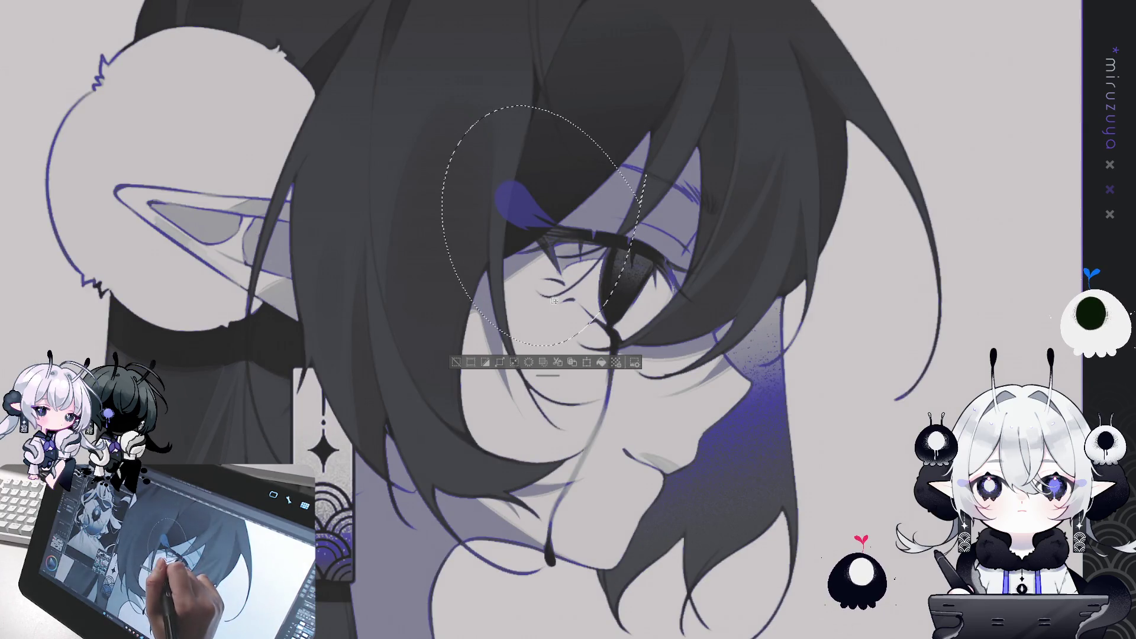
{"action": "left_click", "coordinate": [457, 363]}
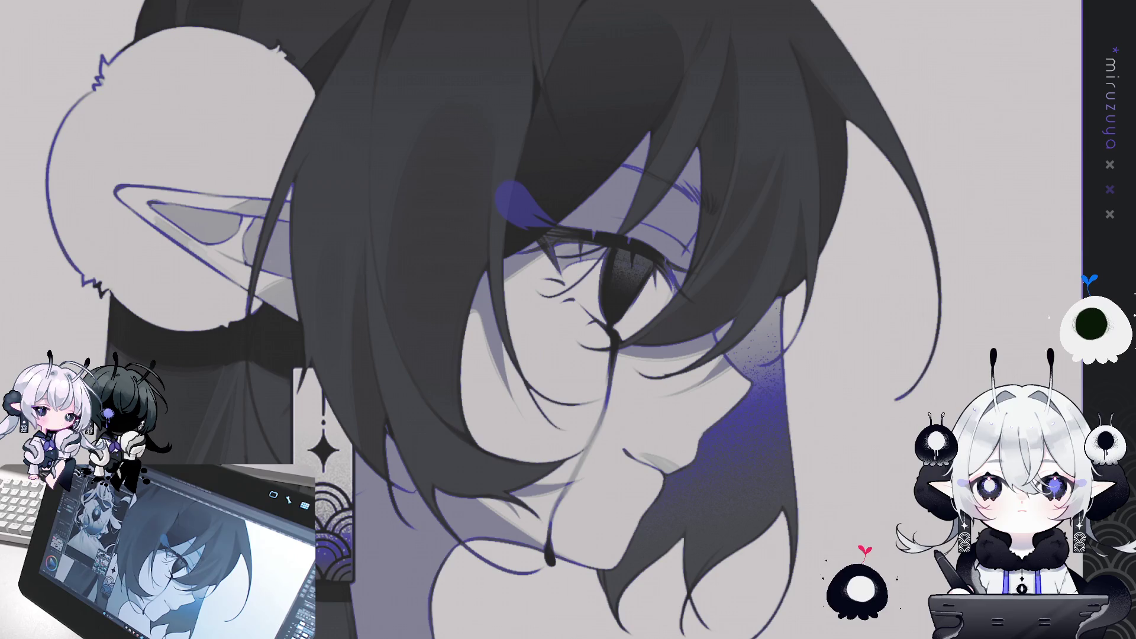
Extend the lower edge of the purple patch beside the eye with the brush.
{"action": "left_click_drag", "start_coordinate": [497, 294], "coordinate": [561, 194]}
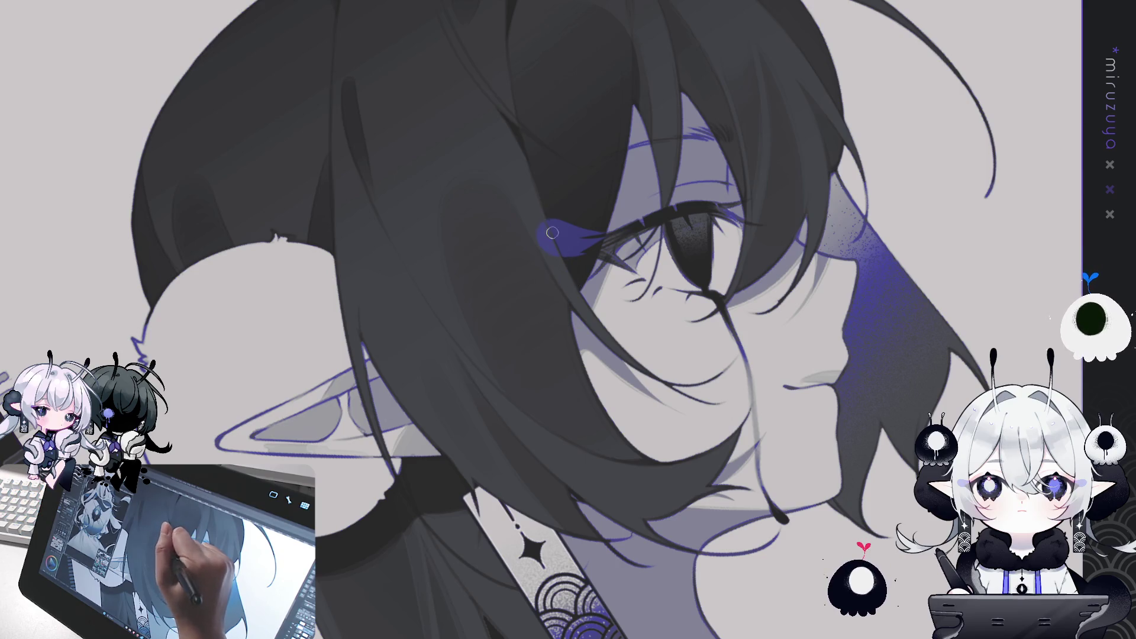
{"action": "mouse_move", "coordinate": [577, 251]}
{"action": "left_mouse_down"}
{"action": "mouse_move", "coordinate": [613, 212]}
{"action": "mouse_move", "coordinate": [675, 179]}
{"action": "left_mouse_up"}
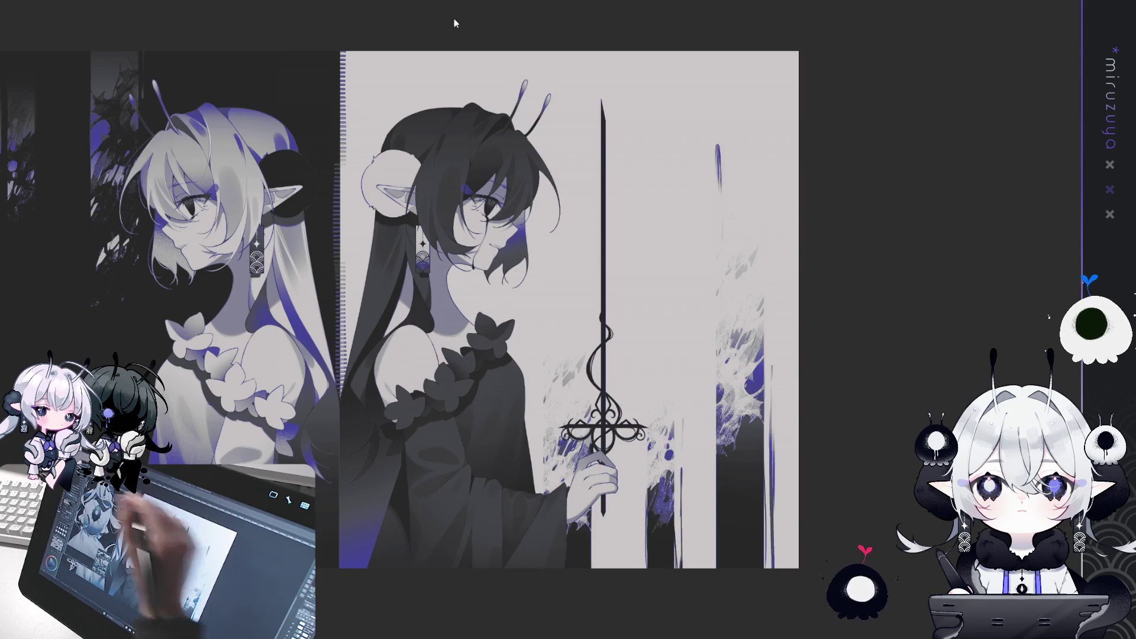
Paint several faint vertical blue drip streaks down the background beside the sword on the right.
{"action": "left_click_drag", "start_coordinate": [718, 148], "coordinate": [719, 195]}
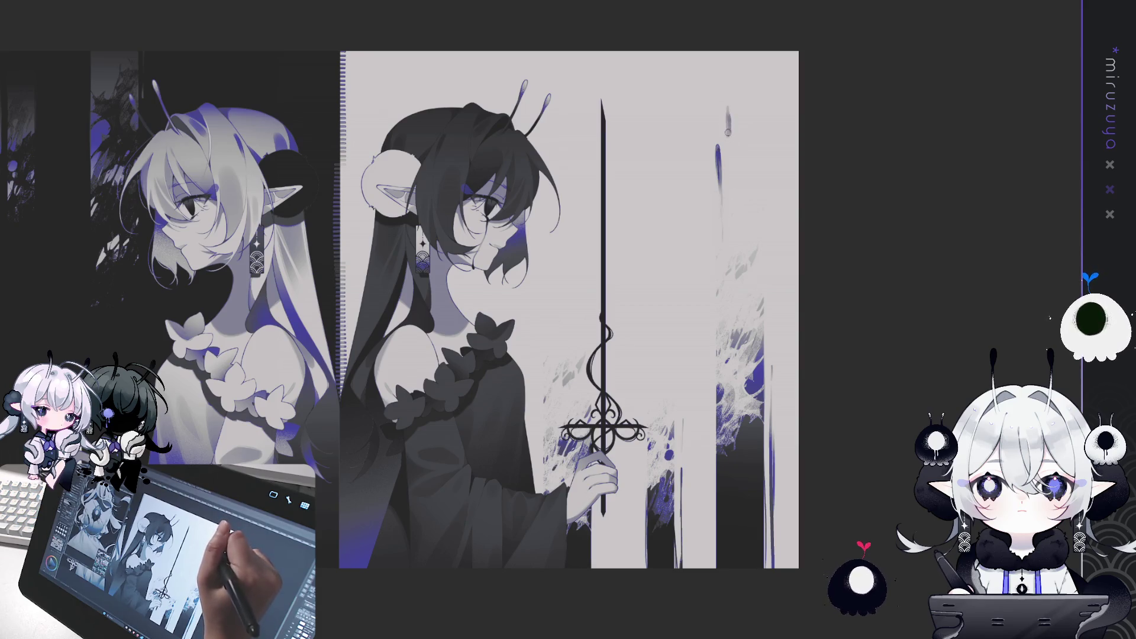
{"action": "left_click_drag", "start_coordinate": [728, 110], "coordinate": [729, 139]}
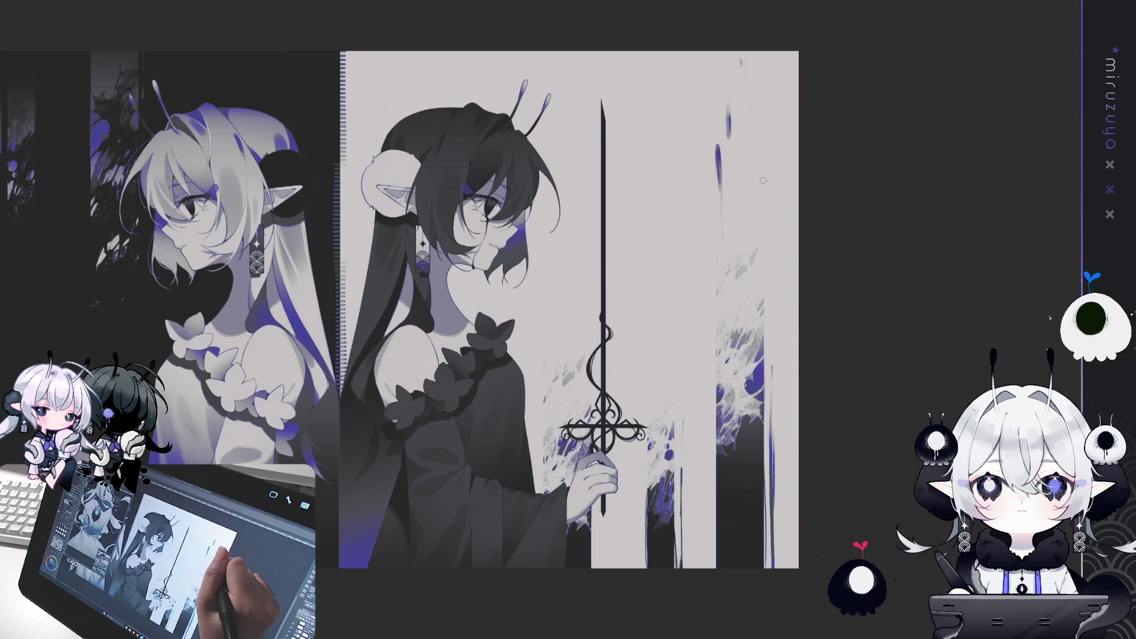
{"action": "left_click_drag", "start_coordinate": [781, 209], "coordinate": [783, 153]}
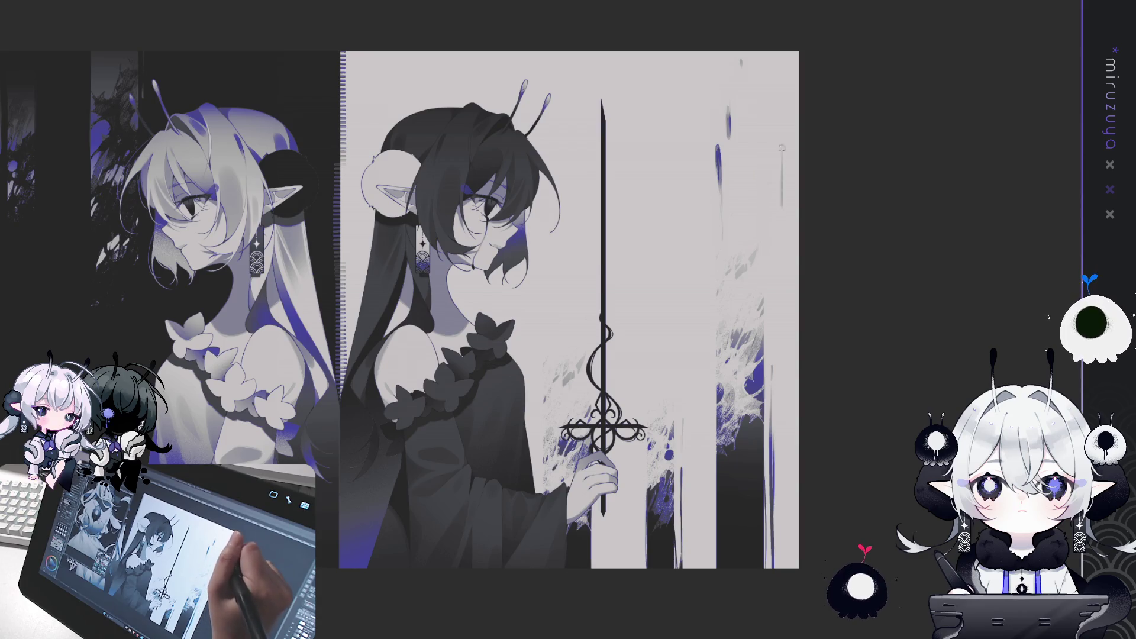
{"action": "left_click_drag", "start_coordinate": [783, 311], "coordinate": [782, 271]}
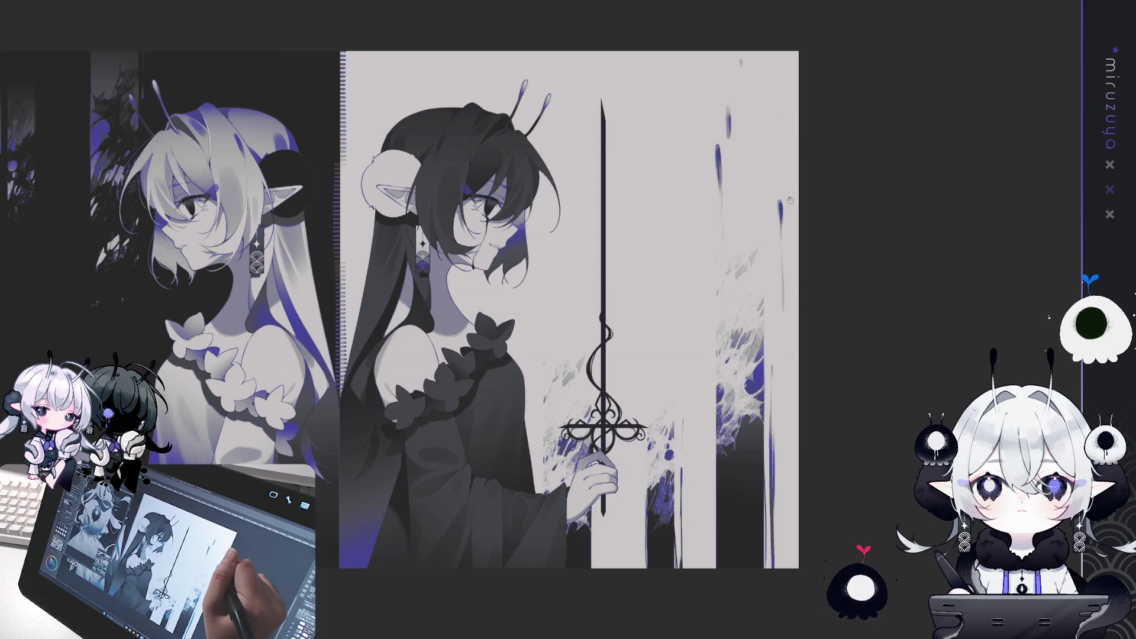
{"action": "left_click_drag", "start_coordinate": [789, 185], "coordinate": [788, 214]}
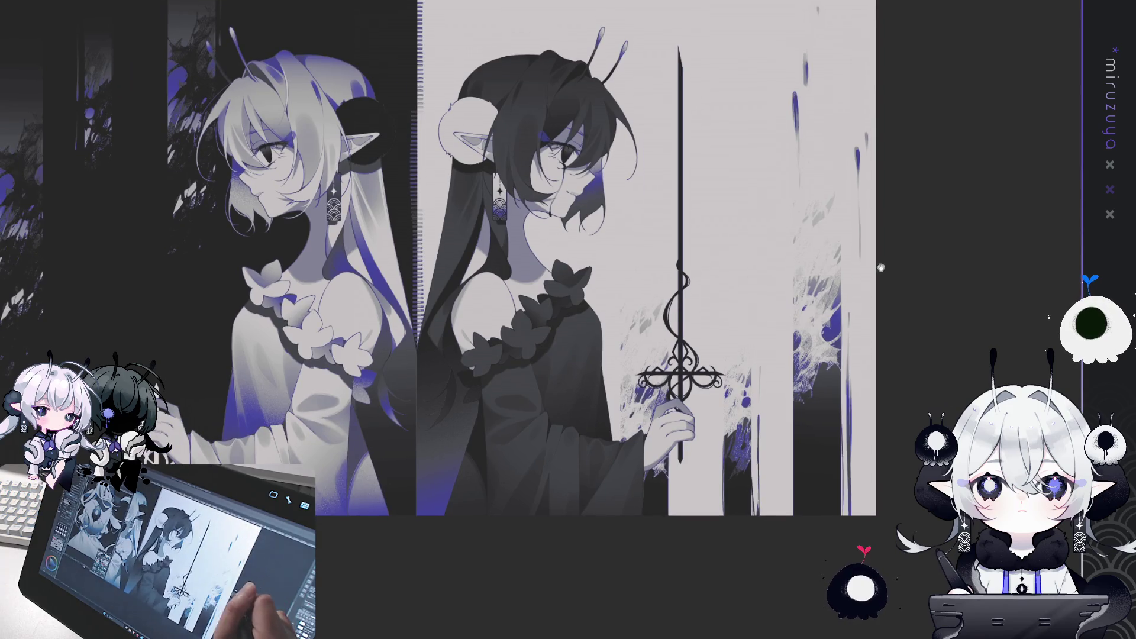
{"action": "mouse_move", "coordinate": [880, 267]}
{"action": "left_mouse_down"}
{"action": "mouse_move", "coordinate": [832, 297]}
{"action": "mouse_move", "coordinate": [884, 259]}
{"action": "left_mouse_up"}
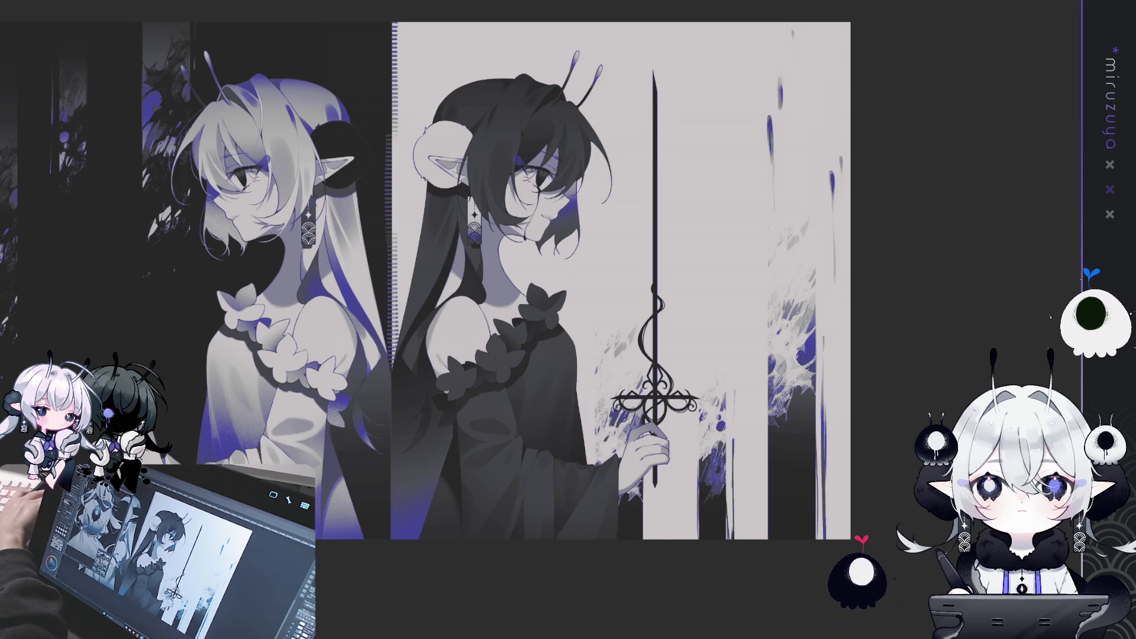
{"action": "left_click_drag", "start_coordinate": [622, 281], "coordinate": [473, 353]}
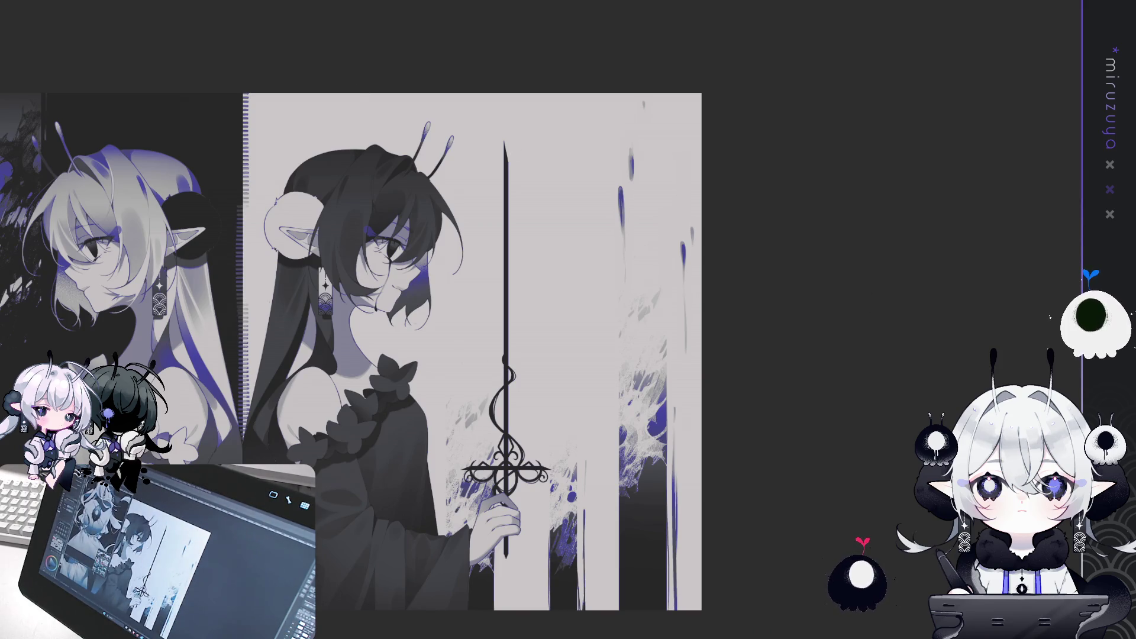
Undo the blue drip strokes and recentre the view on both characters.
{"action": "key", "text": "ctrl+z"}
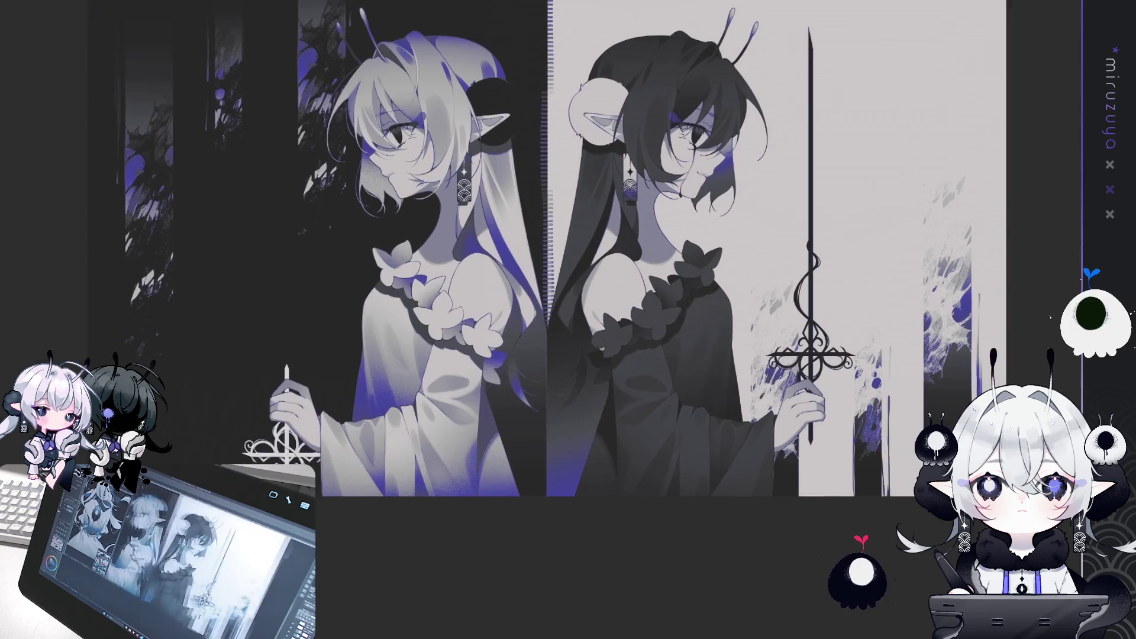
{"action": "left_click_drag", "start_coordinate": [740, 489], "coordinate": [1135, 358]}
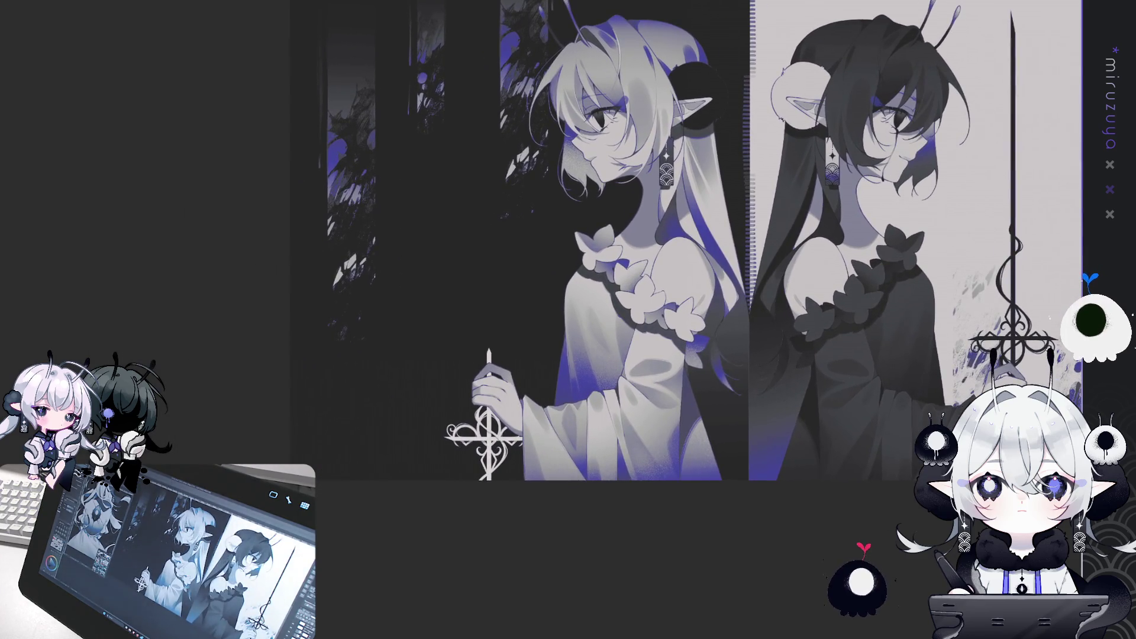
{"action": "left_click_drag", "start_coordinate": [622, 266], "coordinate": [598, 304]}
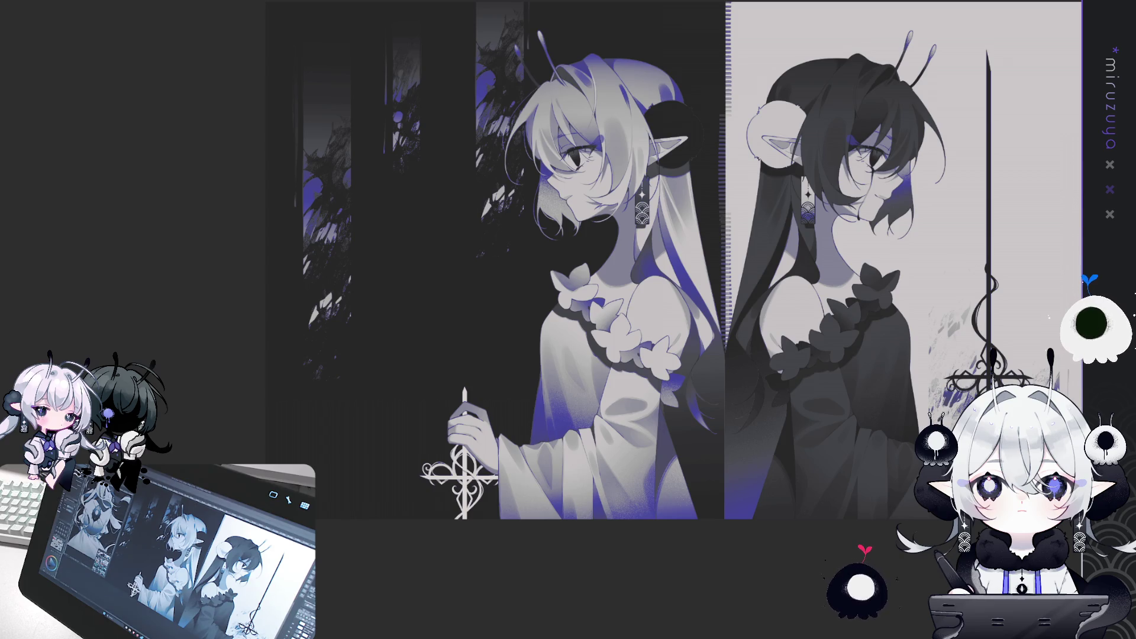
{"action": "left_click_drag", "start_coordinate": [621, 267], "coordinate": [401, 385]}
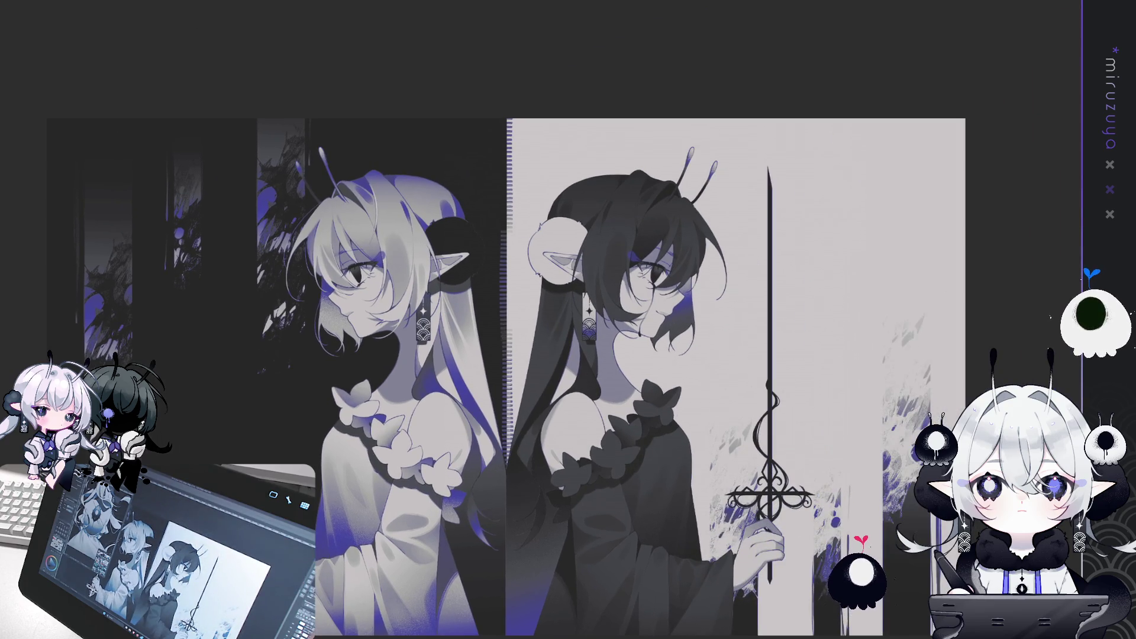
{"action": "scroll", "coordinate": [542, 326], "scroll_direction": "up", "scroll_amount": 1}
{"action": "scroll", "coordinate": [542, 326], "scroll_direction": "up", "scroll_amount": 1}
{"action": "scroll", "coordinate": [542, 326], "scroll_direction": "up", "scroll_amount": 1}
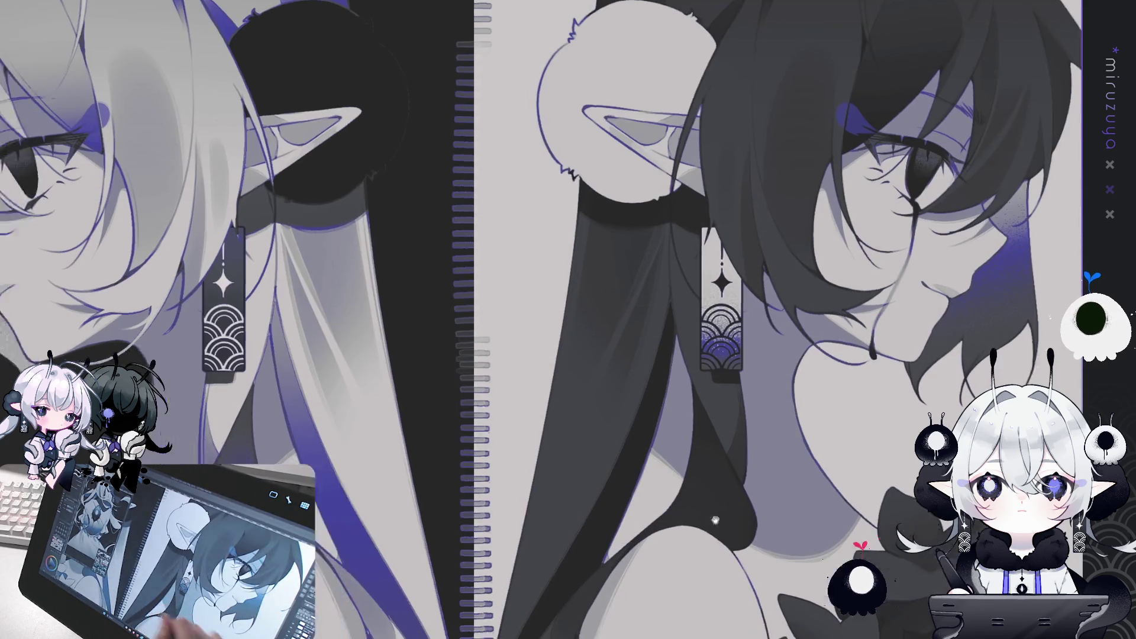
Centre the left character's face and upper hair, then view the artwork without its purple tint.
{"action": "left_click_drag", "start_coordinate": [355, 356], "coordinate": [1016, 337]}
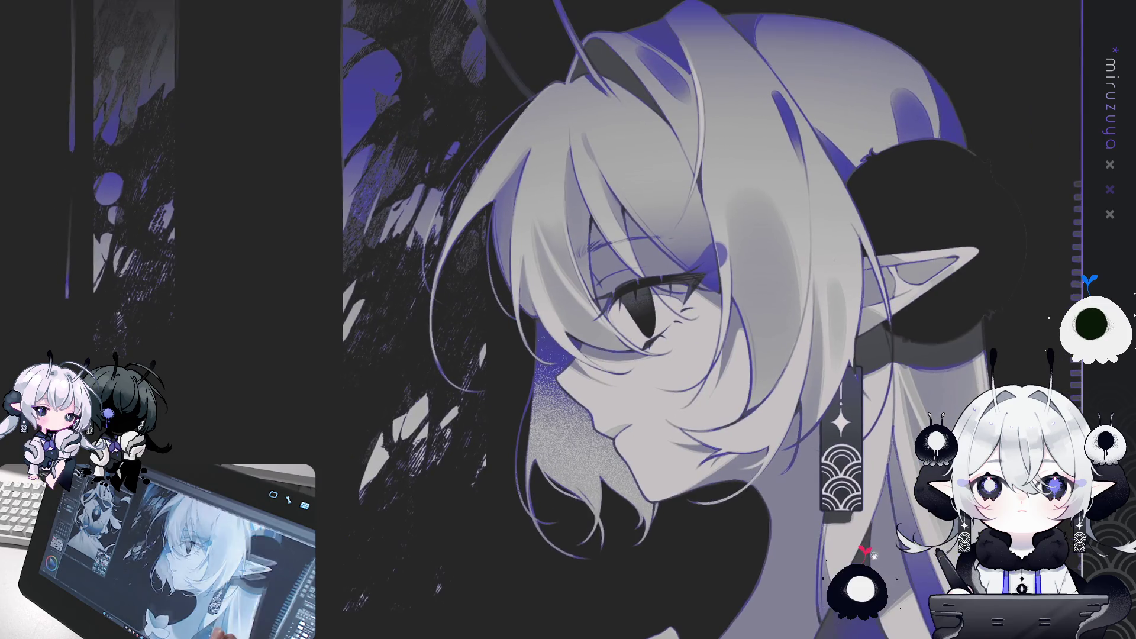
{"action": "left_click_drag", "start_coordinate": [622, 222], "coordinate": [618, 384]}
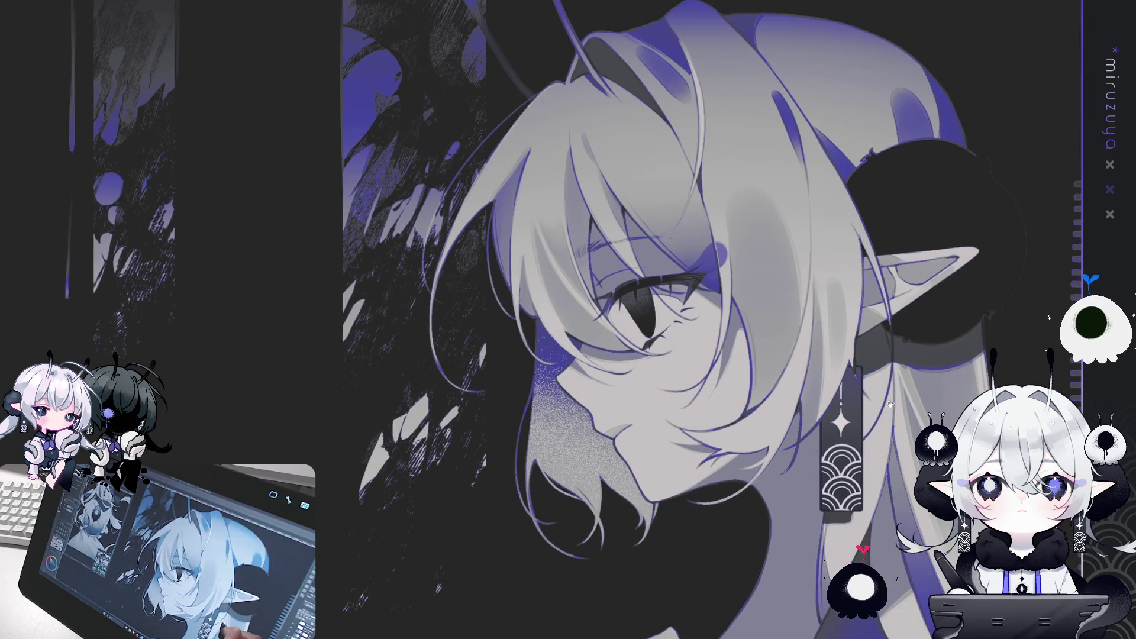
{"action": "left_click_drag", "start_coordinate": [621, 222], "coordinate": [586, 418]}
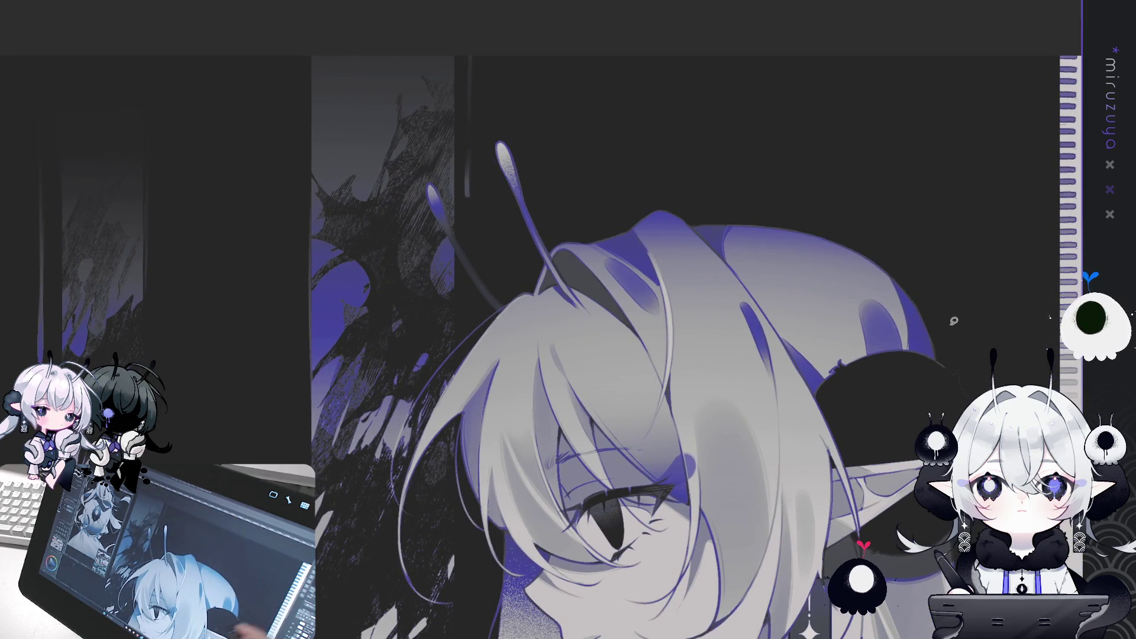
{"action": "scroll", "coordinate": [551, 343], "scroll_direction": "up", "scroll_amount": 2}
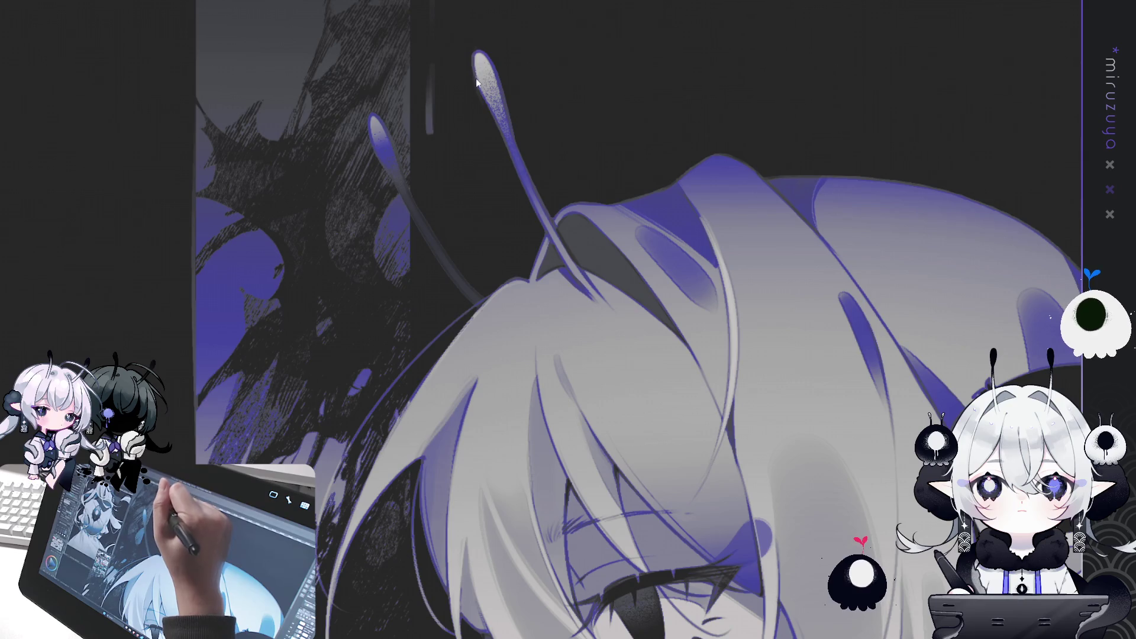
{"action": "key", "text": "ctrl+shift+u"}
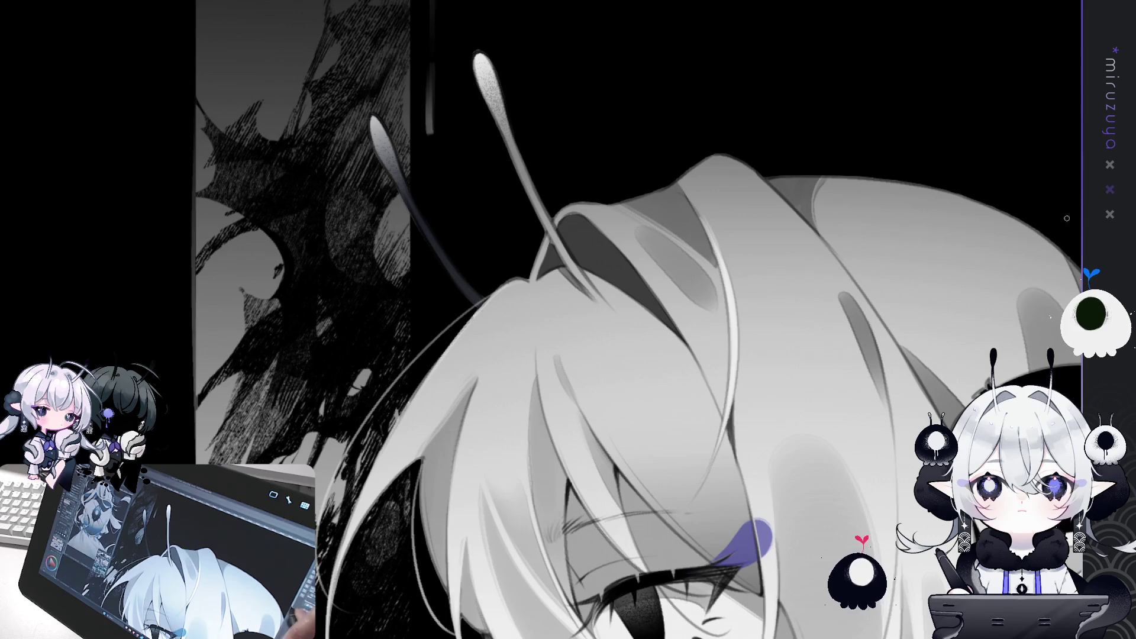
Rotate and zoom the canvas around the hair and antennae strands until the pointed ear comes into view.
{"action": "left_click_drag", "start_coordinate": [621, 355], "coordinate": [773, 283]}
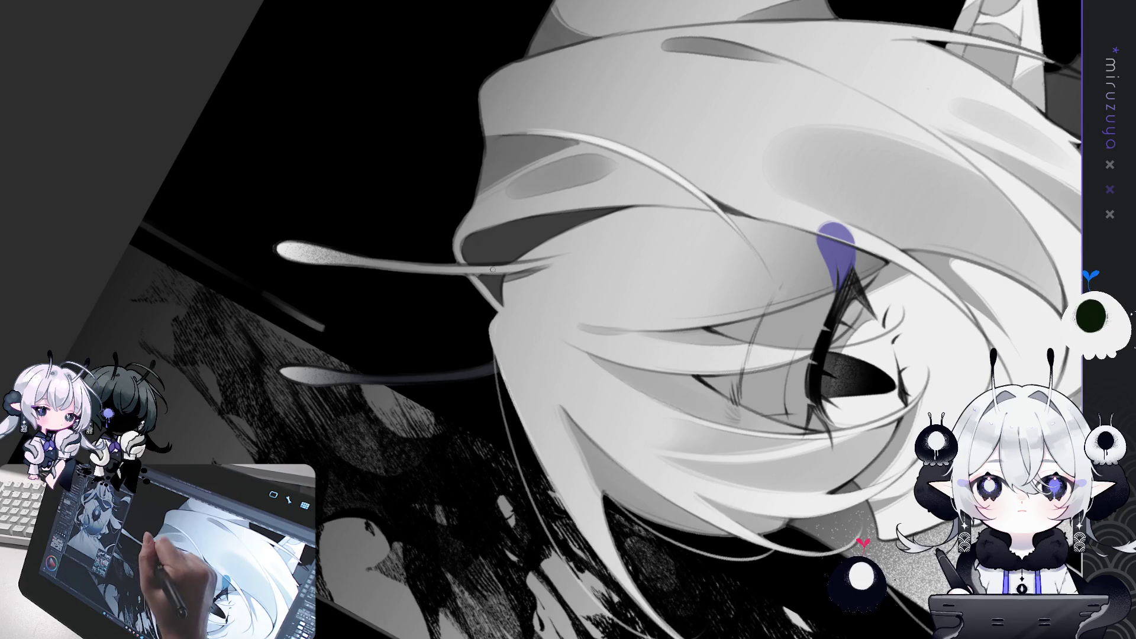
{"action": "left_click_drag", "start_coordinate": [503, 357], "coordinate": [667, 205]}
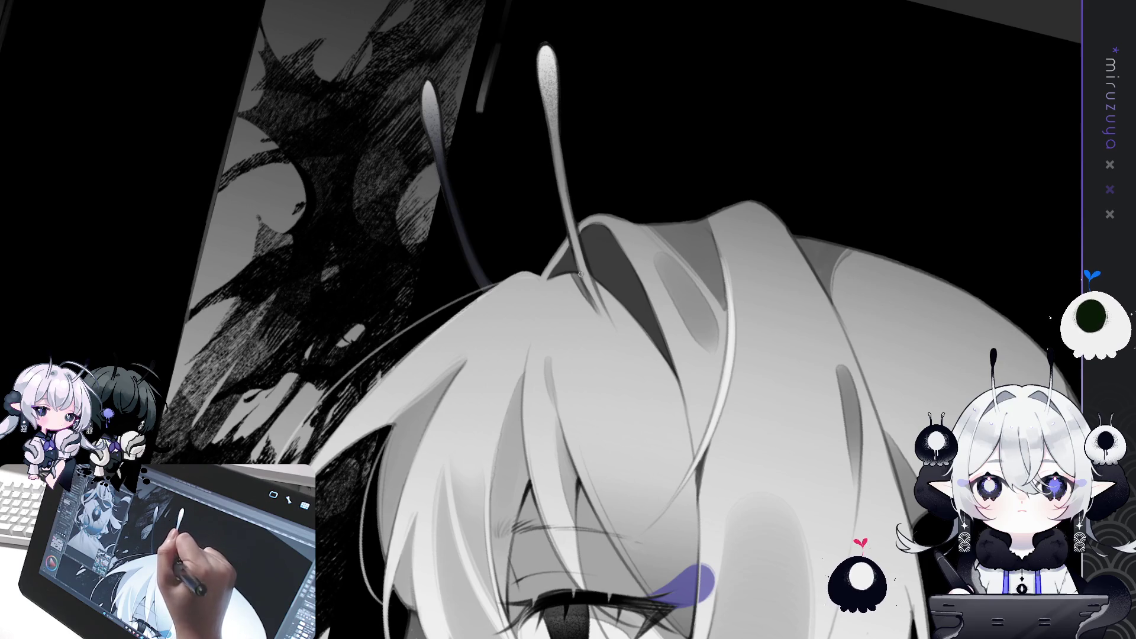
{"action": "mouse_move", "coordinate": [585, 377]}
{"action": "left_mouse_down"}
{"action": "mouse_move", "coordinate": [515, 480]}
{"action": "mouse_move", "coordinate": [662, 333]}
{"action": "left_mouse_up"}
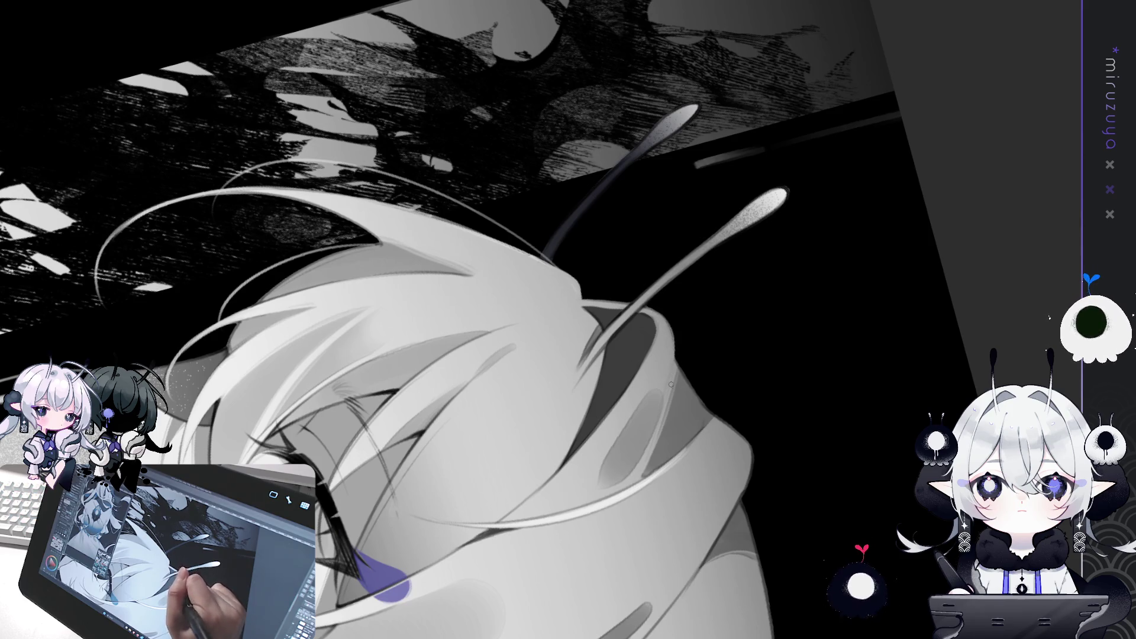
{"action": "left_click_drag", "start_coordinate": [671, 382], "coordinate": [521, 145]}
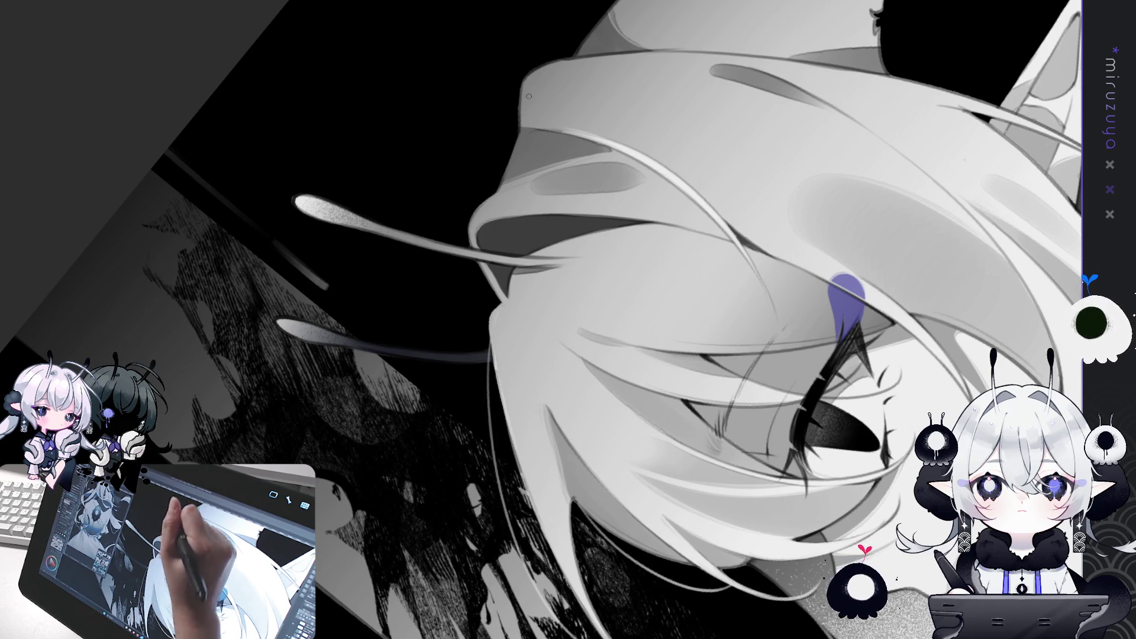
{"action": "mouse_move", "coordinate": [529, 96]}
{"action": "left_mouse_down"}
{"action": "mouse_move", "coordinate": [922, 233]}
{"action": "mouse_move", "coordinate": [800, 277]}
{"action": "left_mouse_up"}
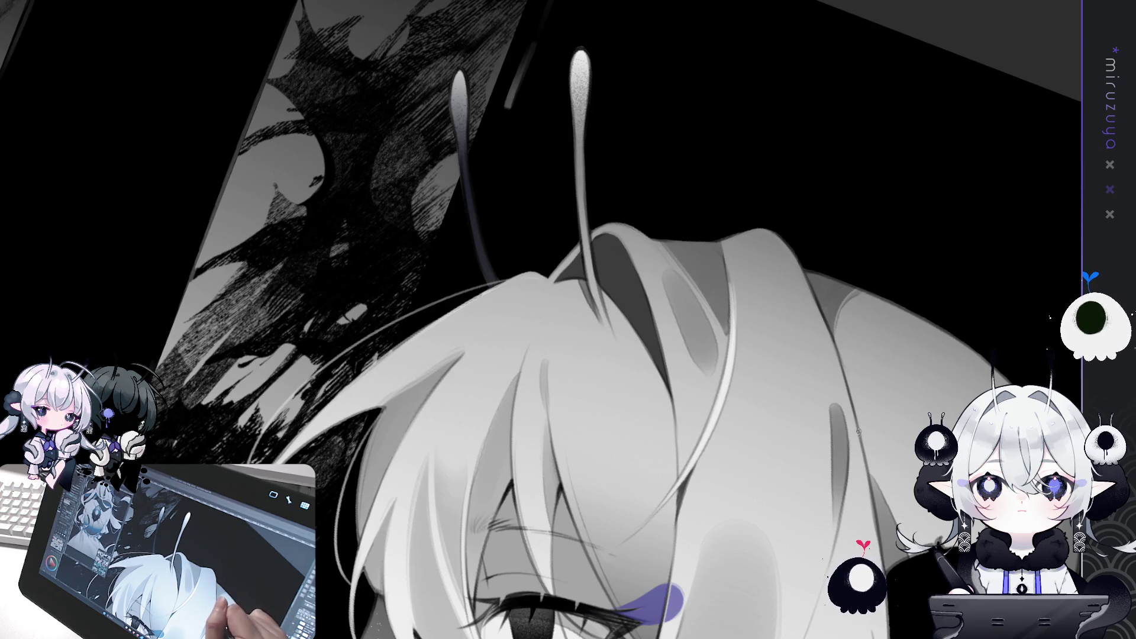
{"action": "left_click_drag", "start_coordinate": [849, 367], "coordinate": [799, 337]}
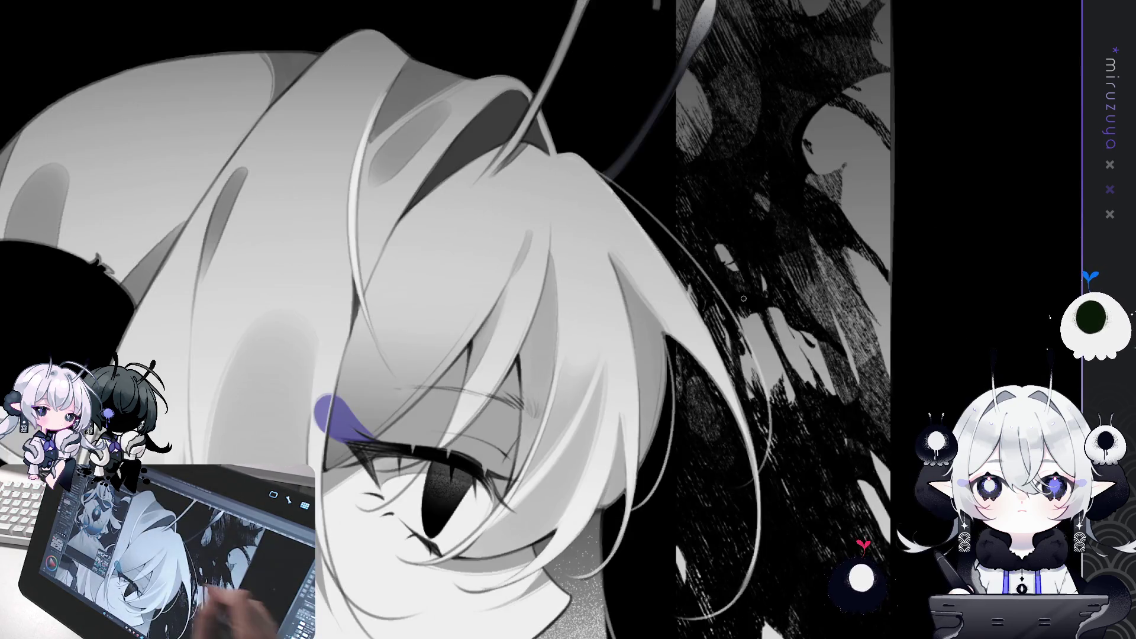
{"action": "left_click_drag", "start_coordinate": [743, 298], "coordinate": [612, 245]}
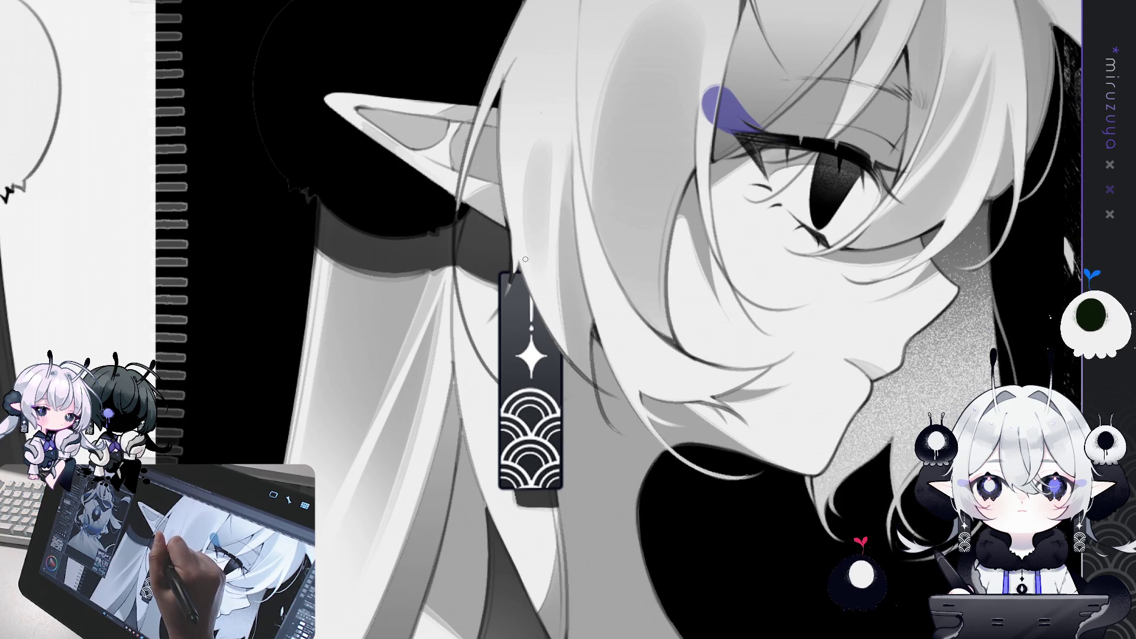
Mirror the canvas view horizontally and reframe on the earring and face.
{"action": "key", "text": "h"}
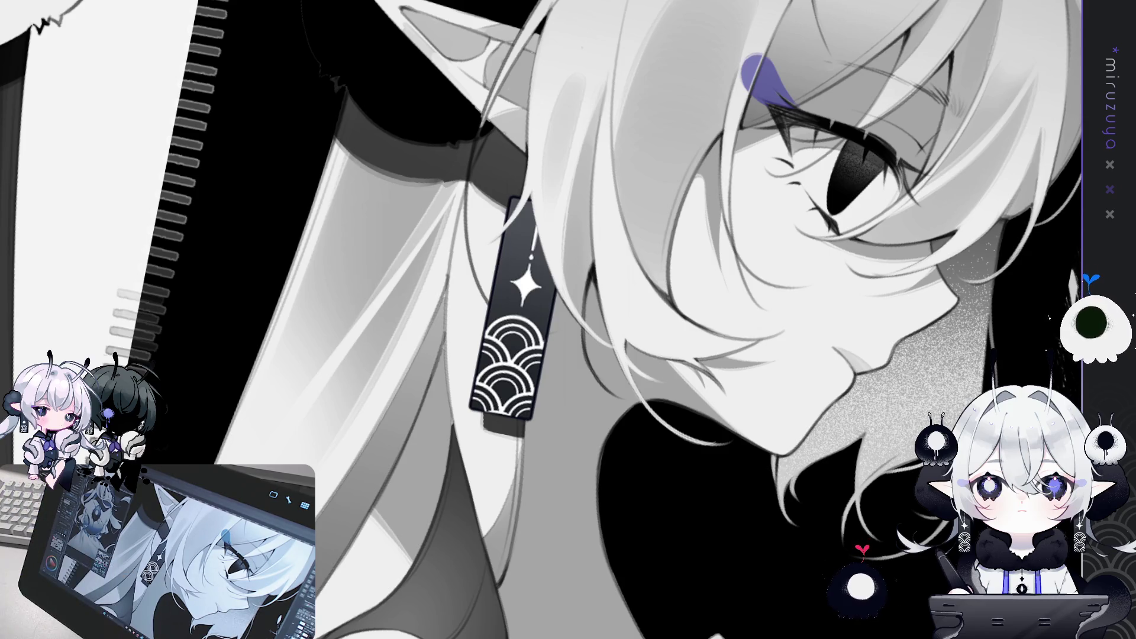
{"action": "mouse_move", "coordinate": [542, 321]}
{"action": "left_mouse_down"}
{"action": "mouse_move", "coordinate": [641, 334]}
{"action": "mouse_move", "coordinate": [605, 267]}
{"action": "mouse_move", "coordinate": [524, 266]}
{"action": "left_mouse_up"}
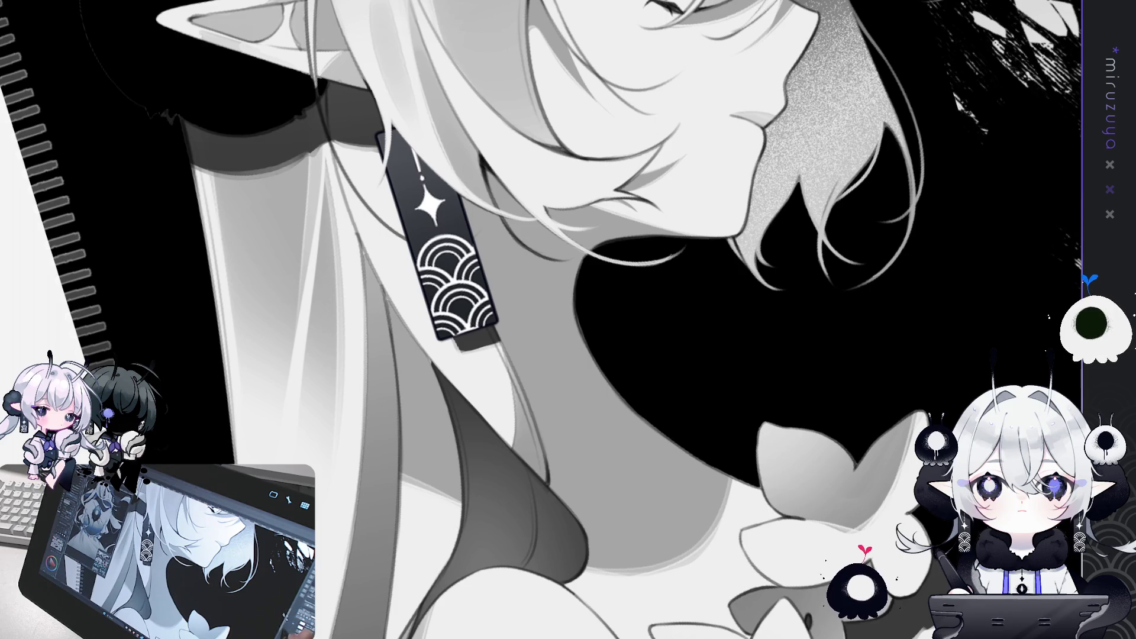
Pan from the earring and chin down to the neck and zoom in on the butterfly collar.
{"action": "left_click_drag", "start_coordinate": [772, 277], "coordinate": [781, 286]}
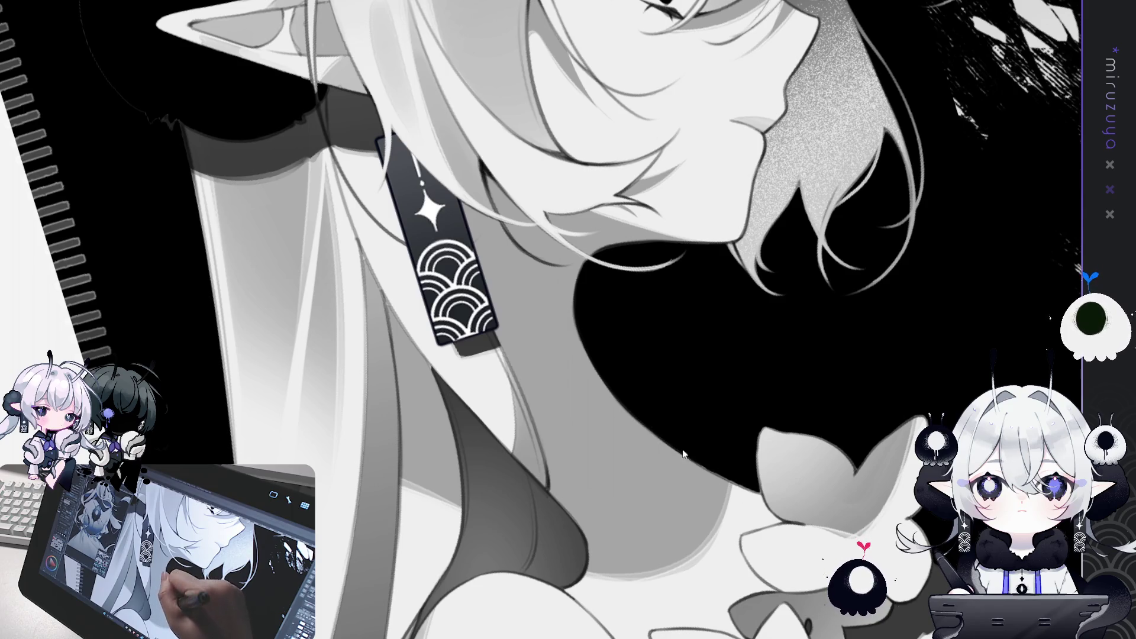
{"action": "left_click_drag", "start_coordinate": [756, 489], "coordinate": [829, 245]}
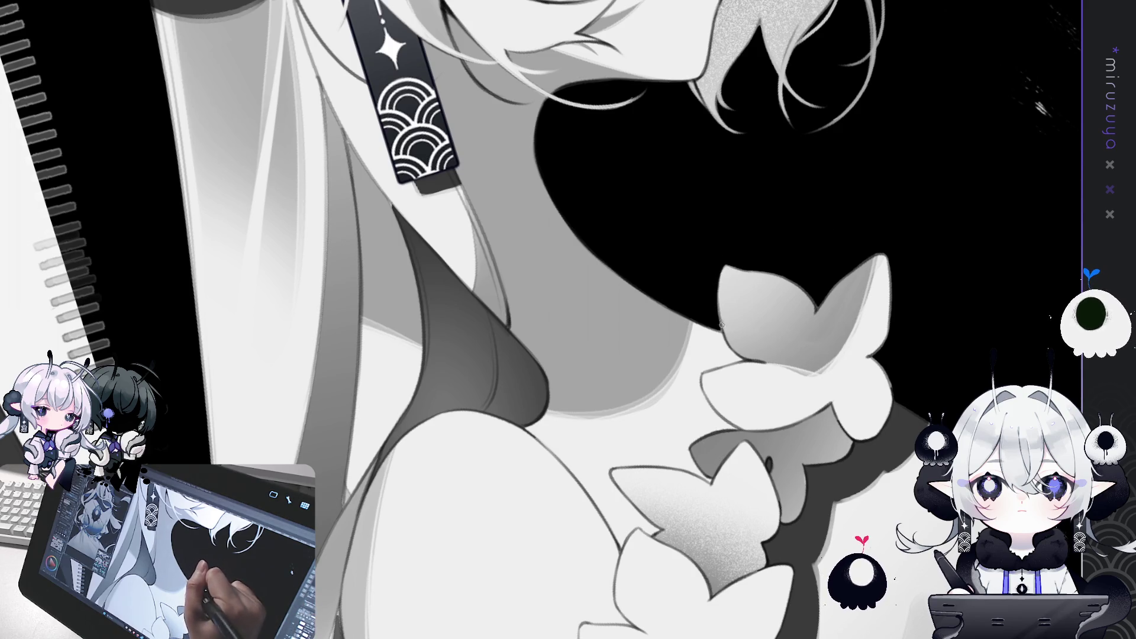
{"action": "mouse_move", "coordinate": [718, 307]}
{"action": "left_mouse_down"}
{"action": "mouse_move", "coordinate": [852, 536]}
{"action": "mouse_move", "coordinate": [631, 265]}
{"action": "left_mouse_up"}
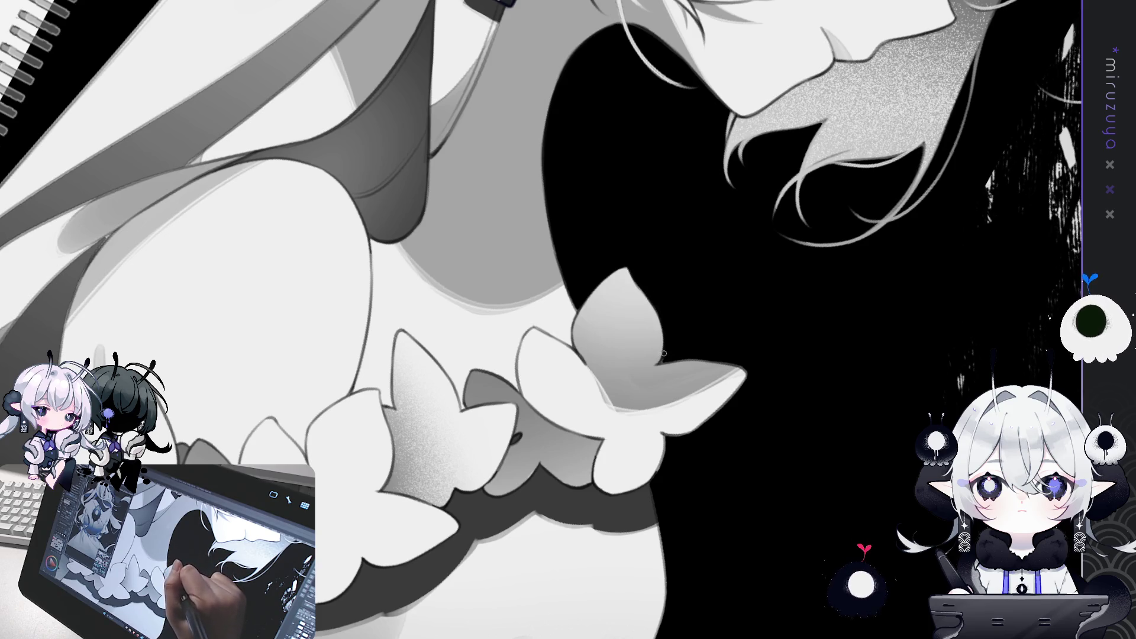
{"action": "mouse_move", "coordinate": [664, 333]}
{"action": "left_mouse_down"}
{"action": "mouse_move", "coordinate": [785, 432]}
{"action": "mouse_move", "coordinate": [580, 167]}
{"action": "left_mouse_up"}
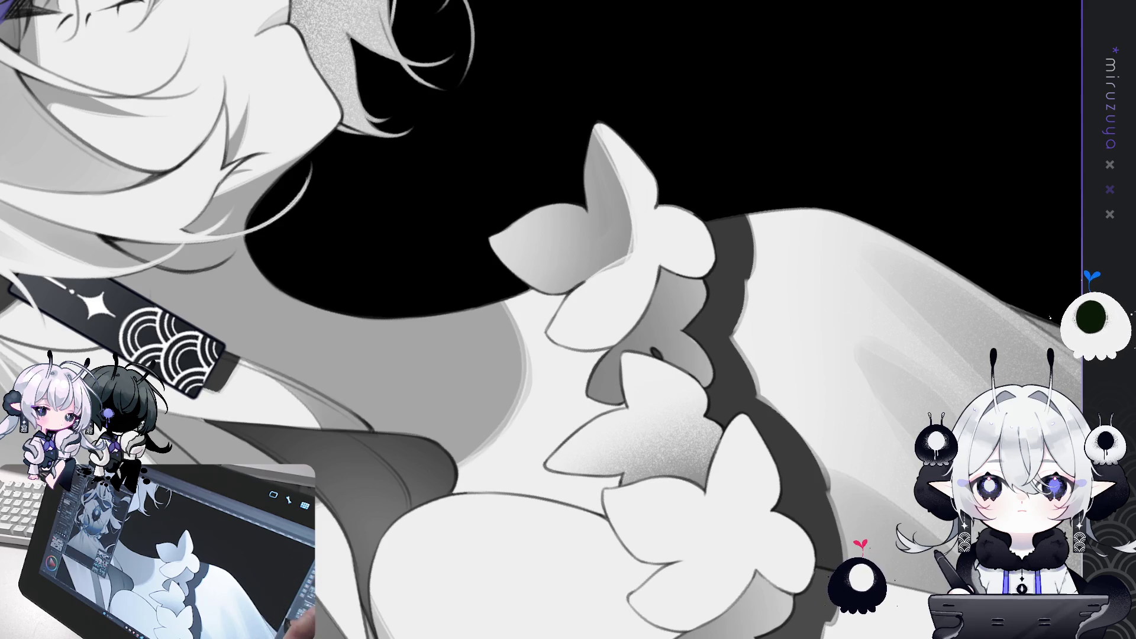
Turn the view upright and travel along the butterfly collar to show the shoulder in full.
{"action": "left_click_drag", "start_coordinate": [971, 299], "coordinate": [716, 354]}
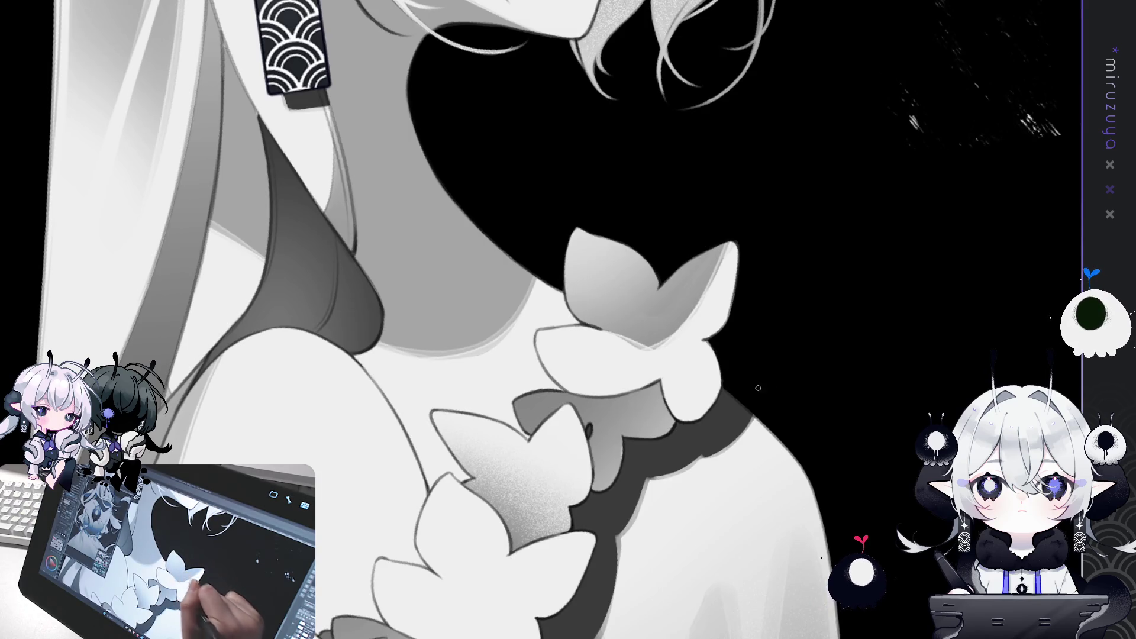
{"action": "left_click_drag", "start_coordinate": [720, 362], "coordinate": [525, 268]}
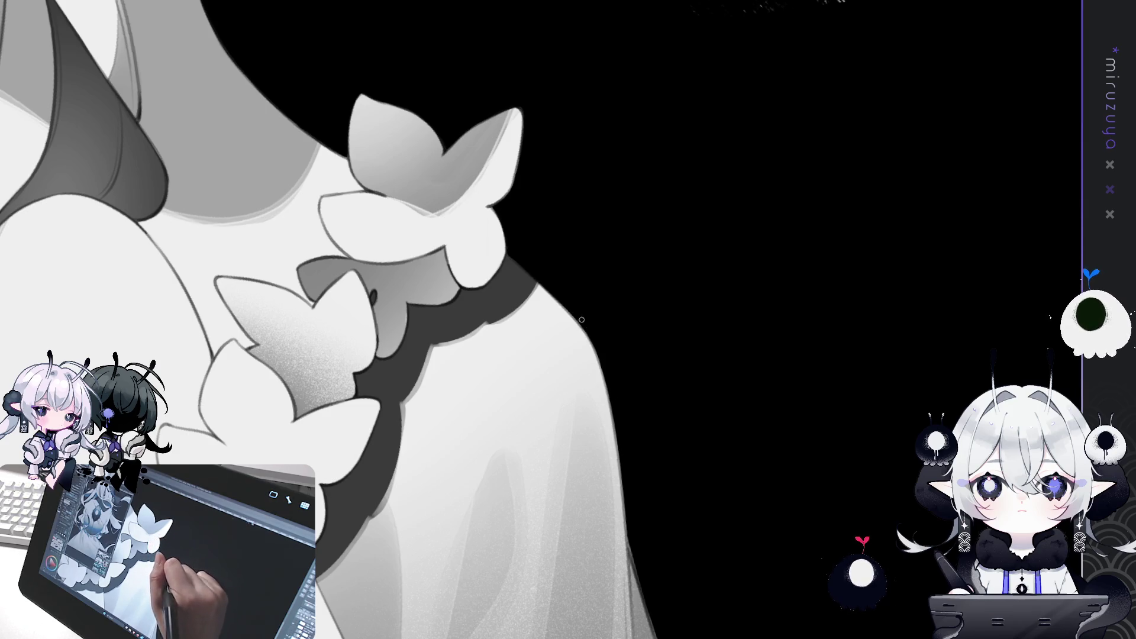
{"action": "left_click_drag", "start_coordinate": [621, 452], "coordinate": [688, 140]}
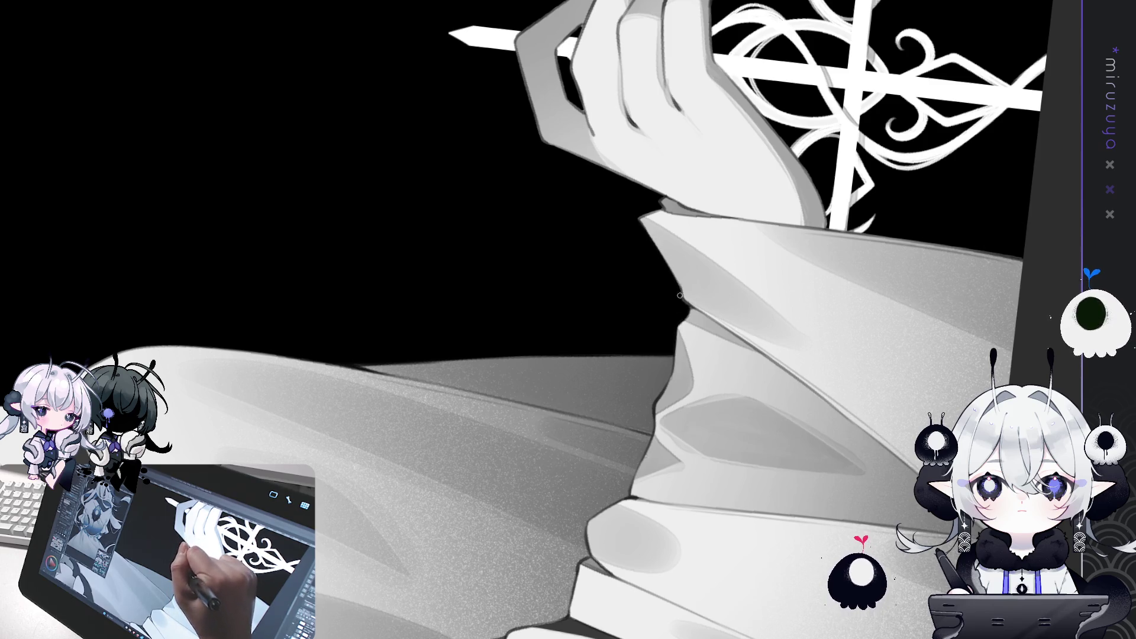
Rotate and shift the view over the hand until the pen lies horizontal.
{"action": "left_click_drag", "start_coordinate": [679, 296], "coordinate": [639, 373]}
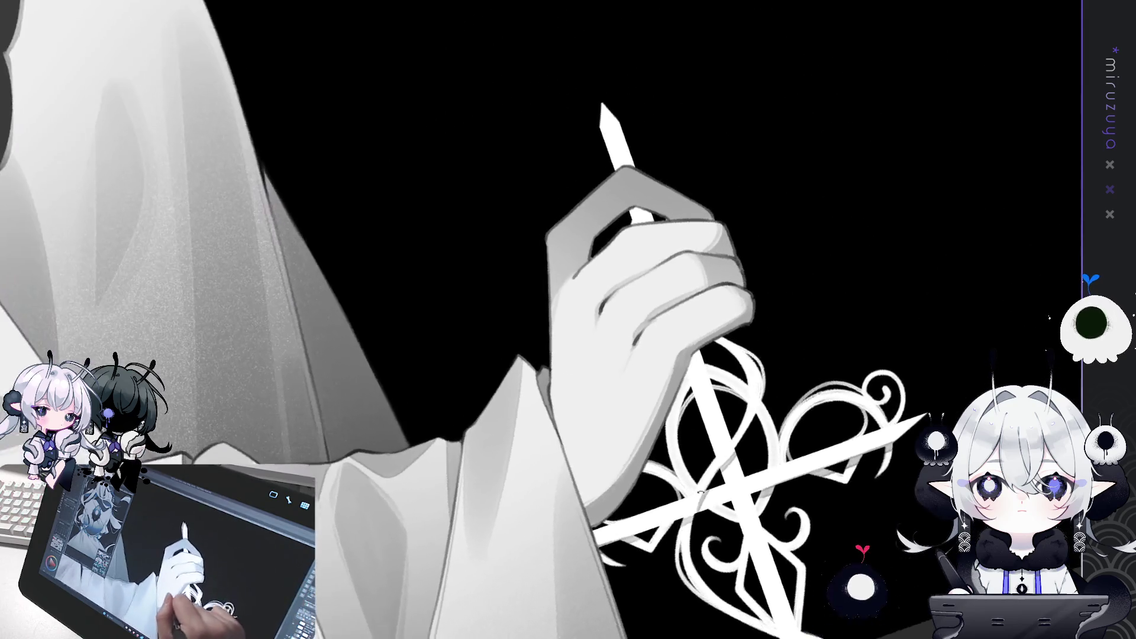
{"action": "left_click_drag", "start_coordinate": [513, 342], "coordinate": [563, 269]}
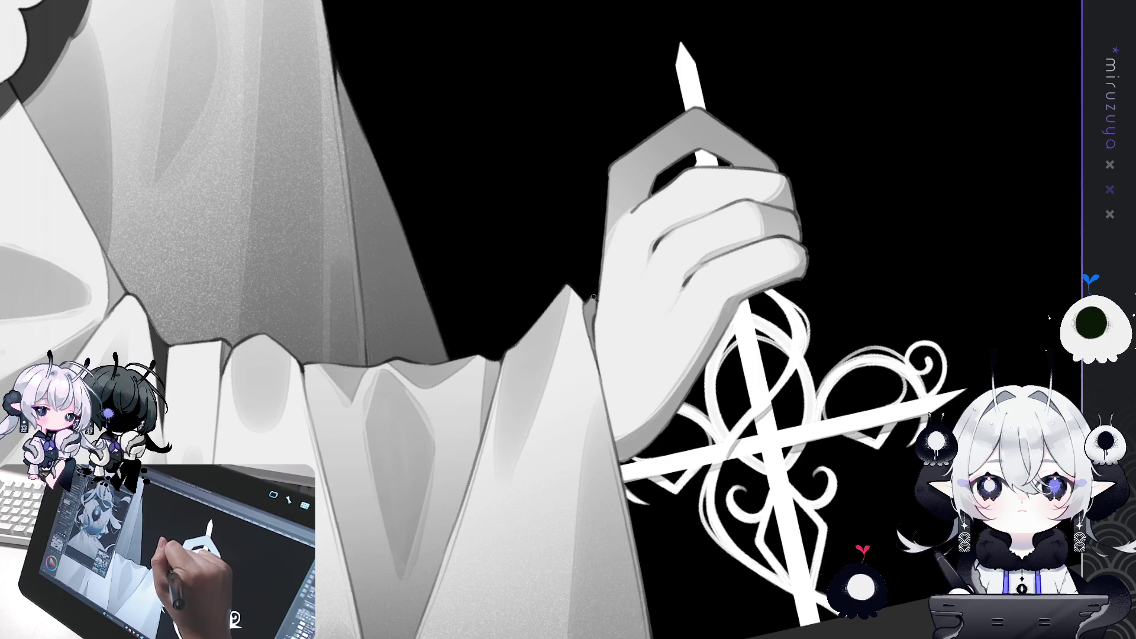
{"action": "left_click_drag", "start_coordinate": [594, 295], "coordinate": [555, 234]}
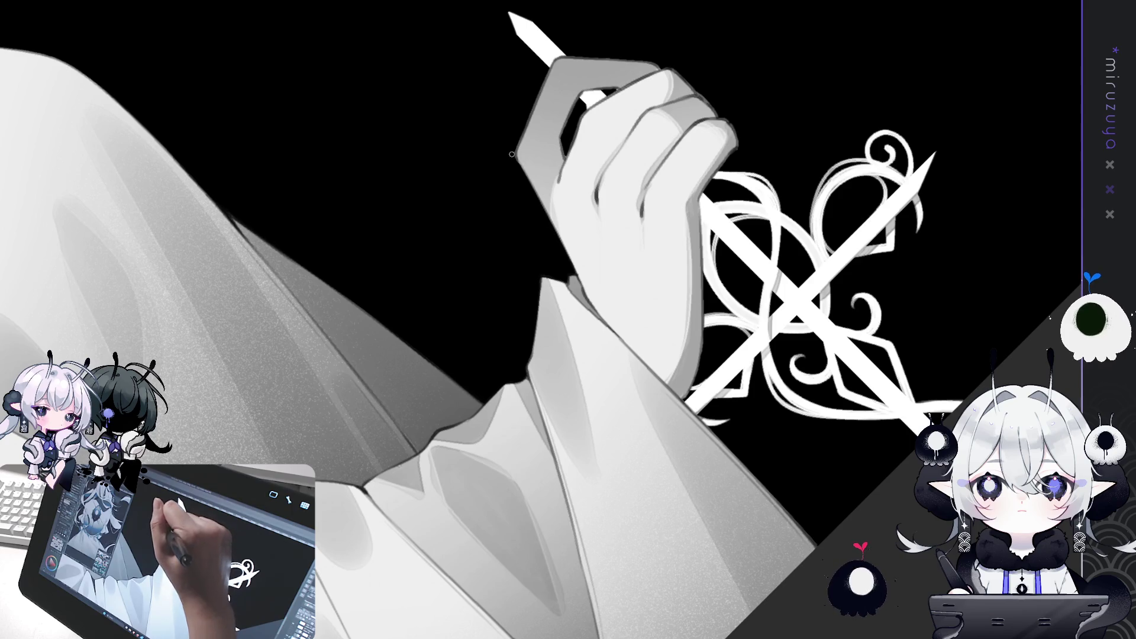
{"action": "left_click_drag", "start_coordinate": [483, 284], "coordinate": [461, 238]}
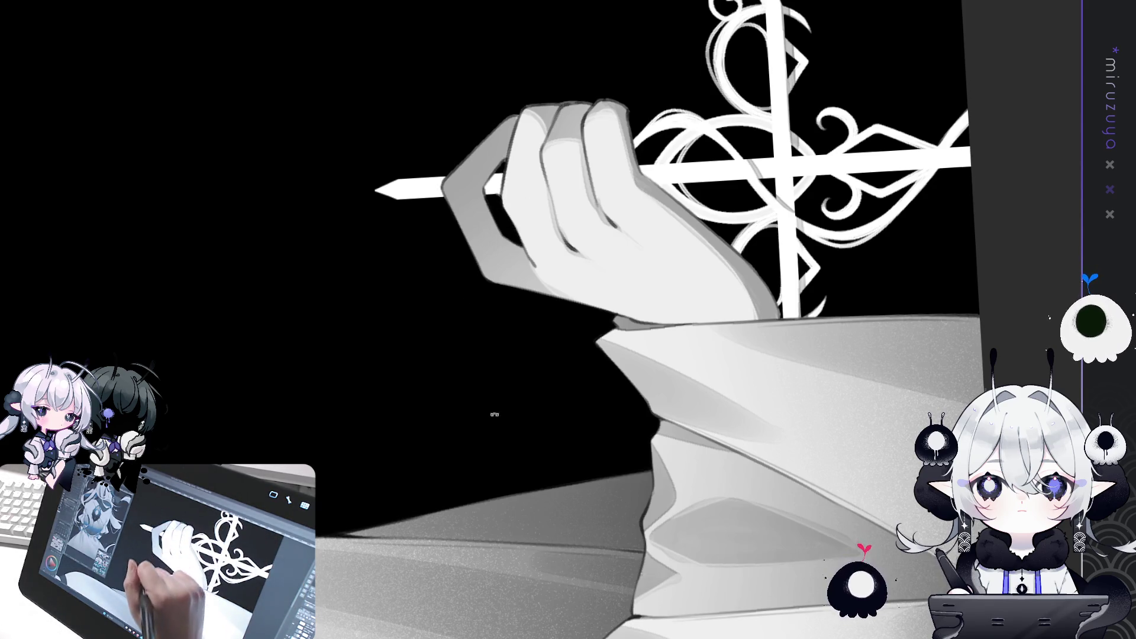
Enlarge and re-tilt the view so the hand and ornate cross lie horizontal.
{"action": "left_click_drag", "start_coordinate": [492, 406], "coordinate": [751, 381]}
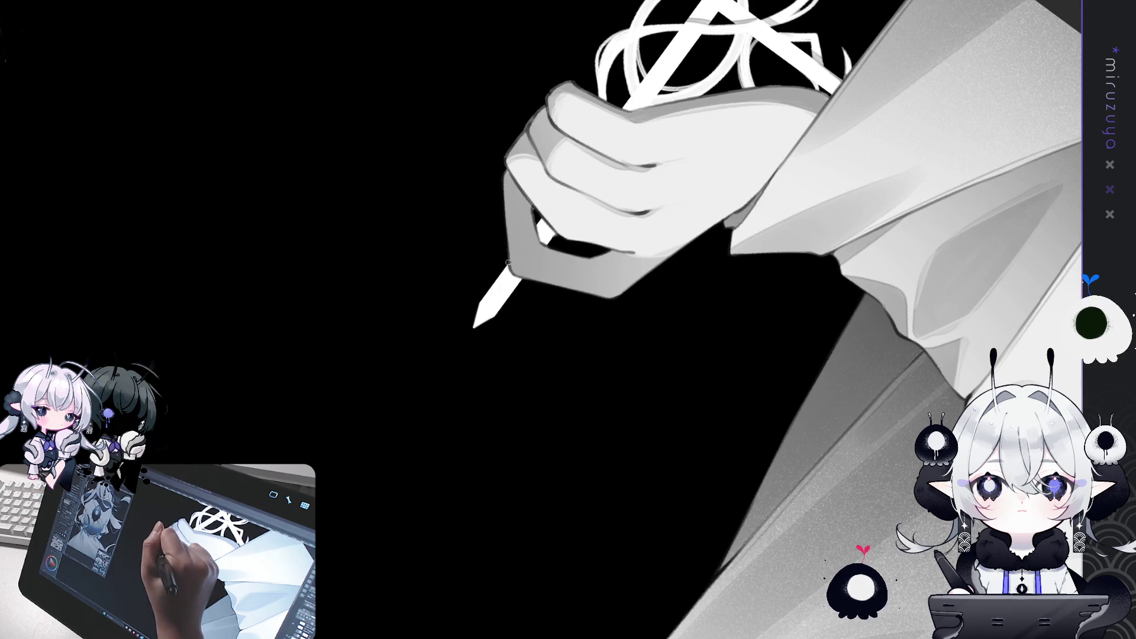
{"action": "left_click_drag", "start_coordinate": [486, 272], "coordinate": [473, 240]}
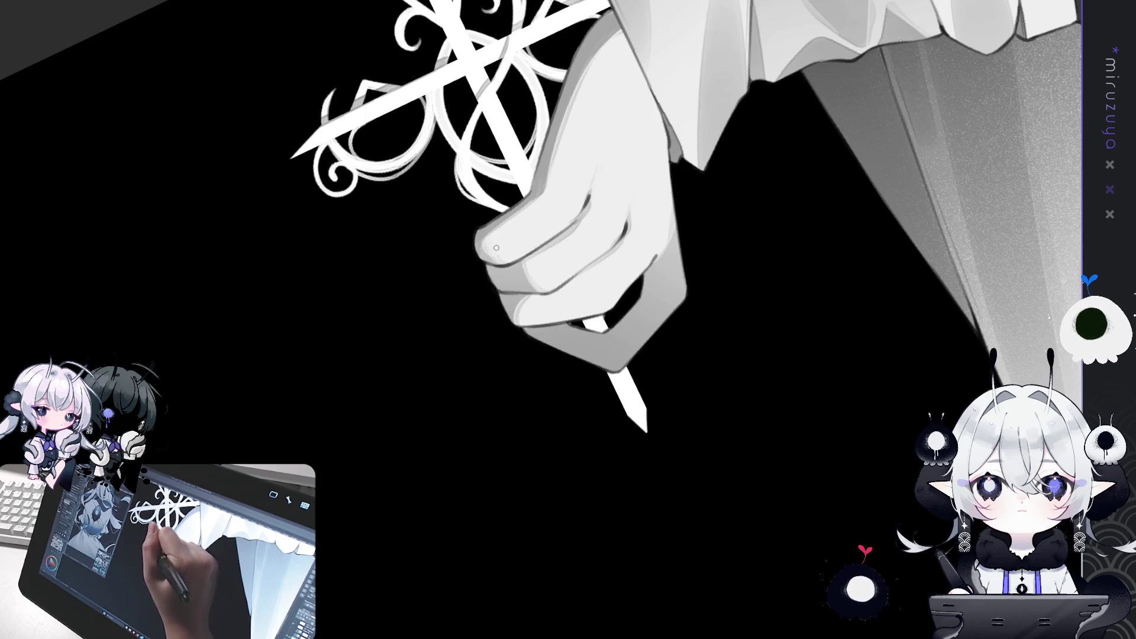
{"action": "left_click_drag", "start_coordinate": [496, 250], "coordinate": [658, 323]}
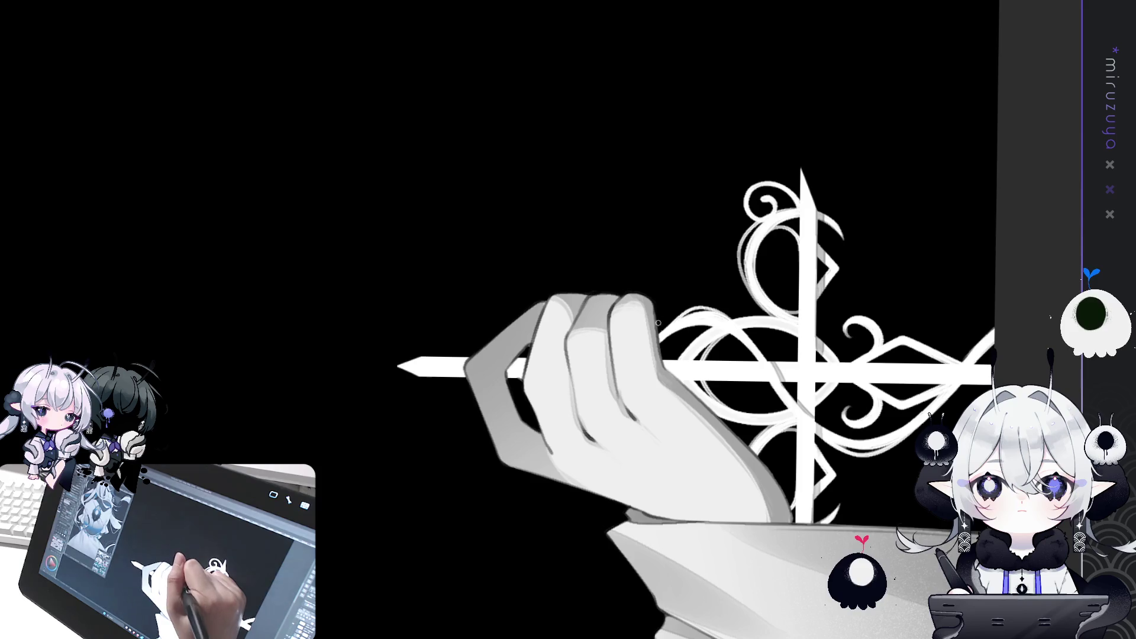
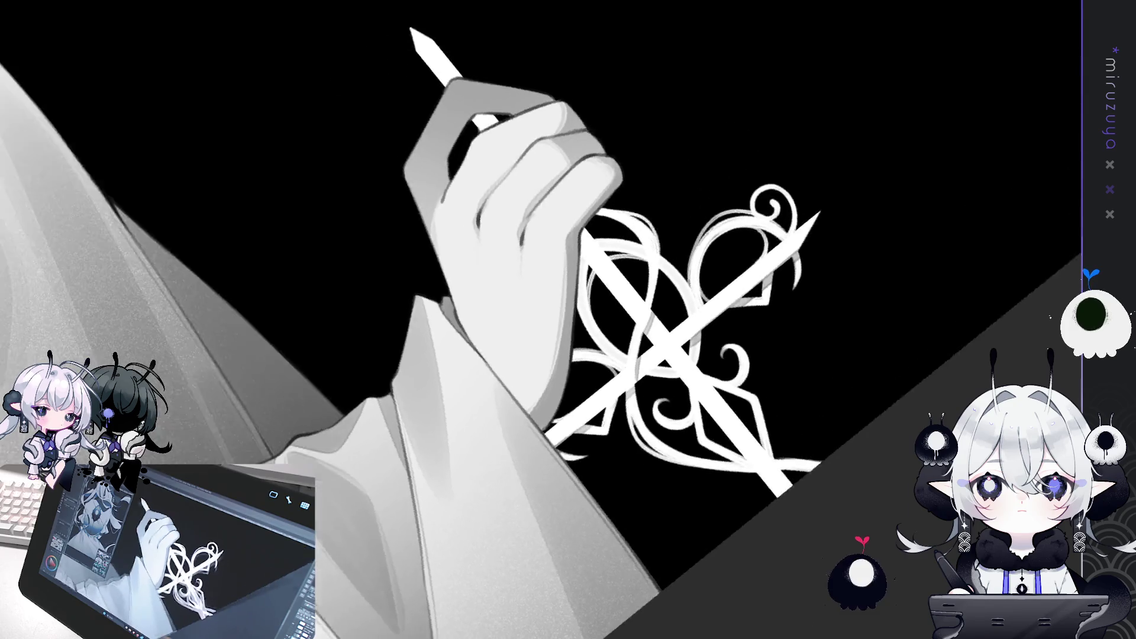
Zoom and pan from the sword guard onto the dark sleeve folds near the cuff.
{"action": "left_click_drag", "start_coordinate": [586, 382], "coordinate": [556, 325]}
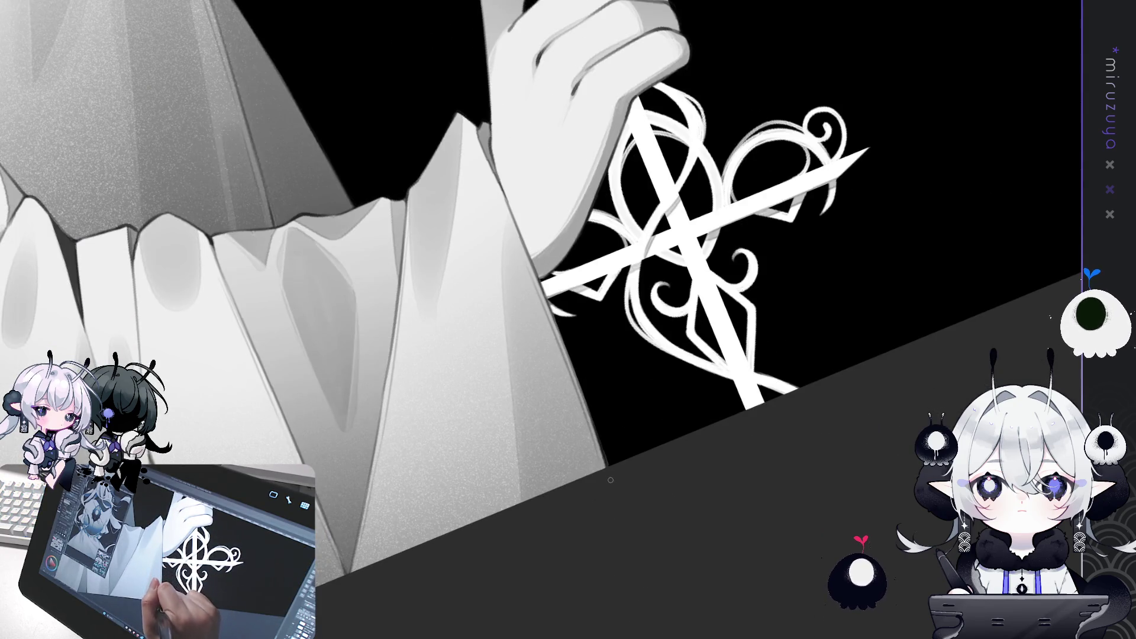
{"action": "left_click_drag", "start_coordinate": [605, 458], "coordinate": [791, 318]}
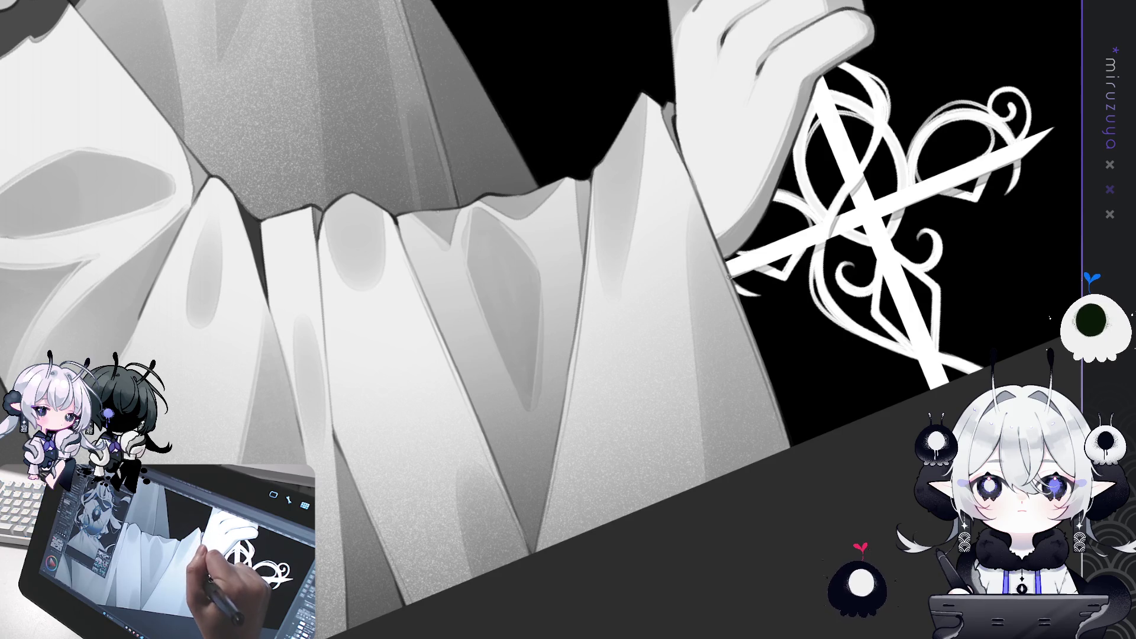
{"action": "mouse_move", "coordinate": [736, 286]}
{"action": "left_mouse_down"}
{"action": "mouse_move", "coordinate": [673, 547]}
{"action": "mouse_move", "coordinate": [556, 203]}
{"action": "left_mouse_up"}
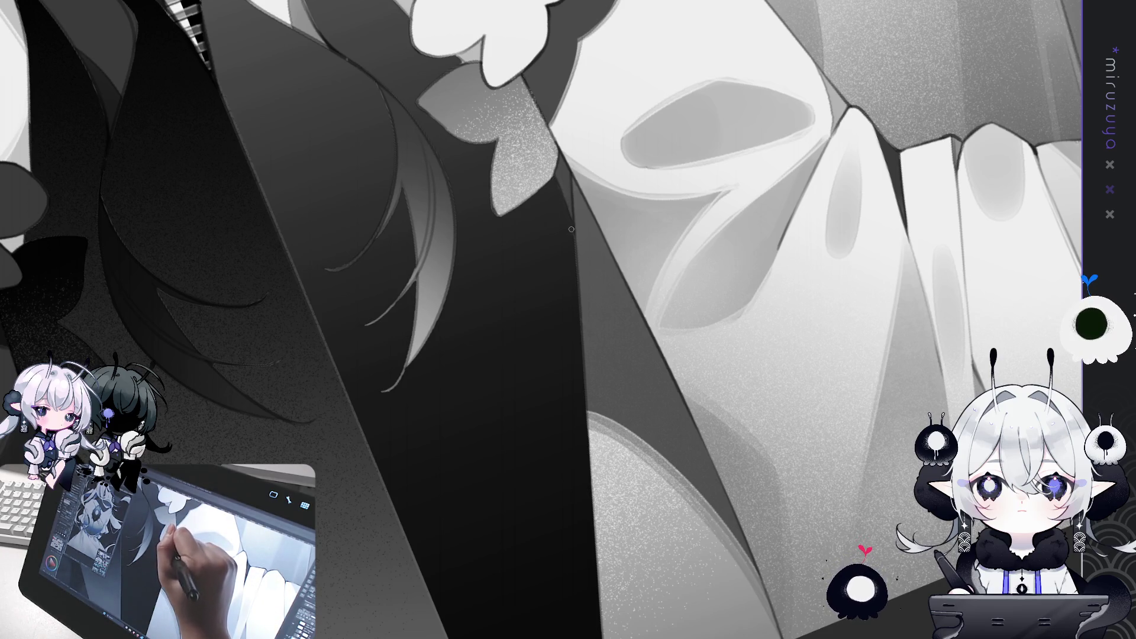
Mirror the canvas horizontally and rotate the view onto the dark sleeve folds and frills.
{"action": "left_click_drag", "start_coordinate": [586, 253], "coordinate": [672, 458]}
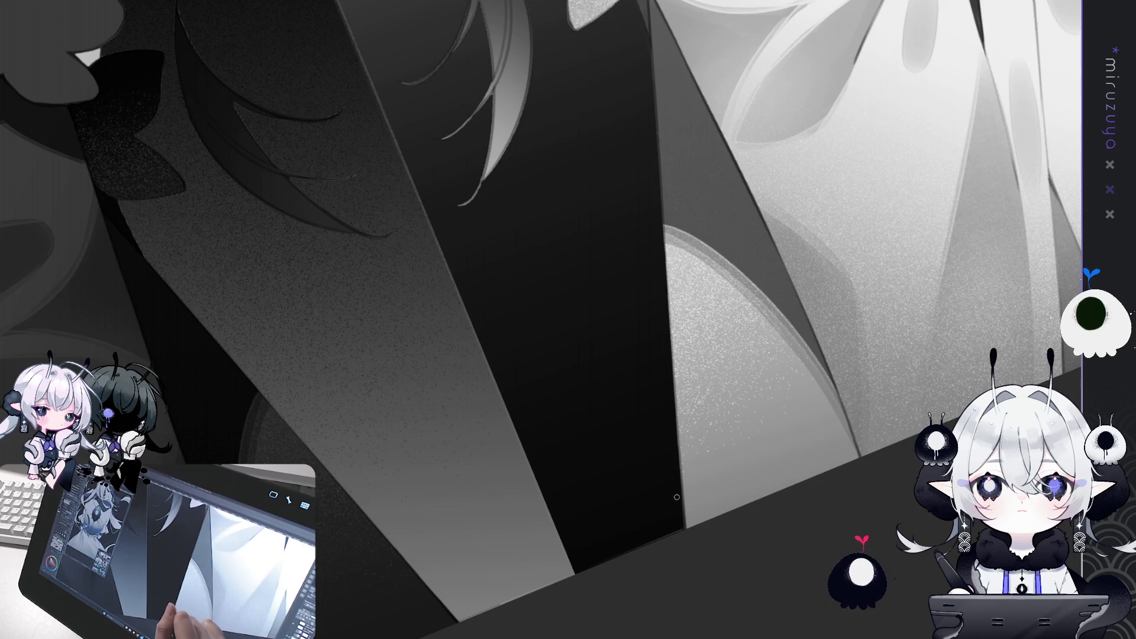
{"action": "left_click_drag", "start_coordinate": [674, 534], "coordinate": [647, 441]}
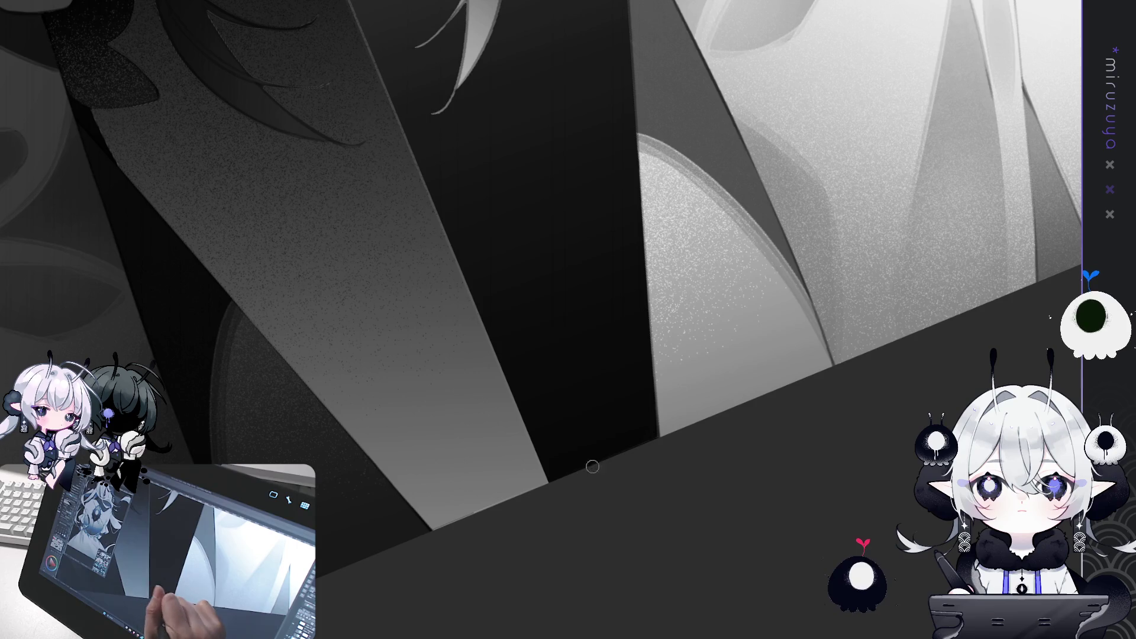
{"action": "mouse_move", "coordinate": [655, 486]}
{"action": "left_mouse_down"}
{"action": "mouse_move", "coordinate": [702, 386]}
{"action": "mouse_move", "coordinate": [872, 390]}
{"action": "left_mouse_up"}
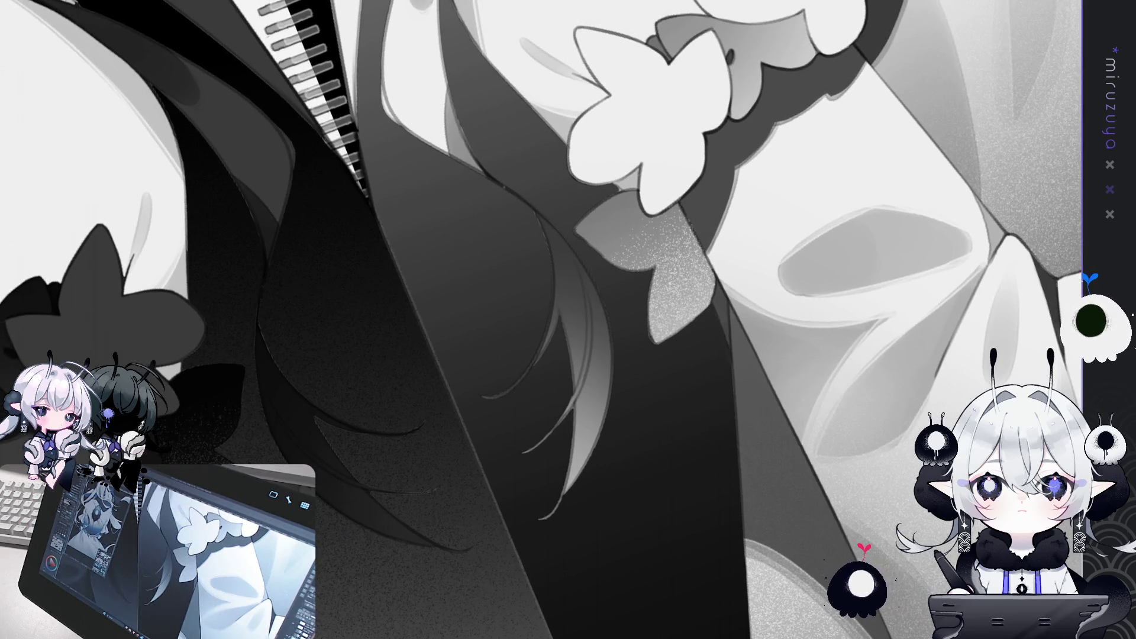
{"action": "key", "text": "h"}
{"action": "left_click_drag", "start_coordinate": [622, 267], "coordinate": [491, 394]}
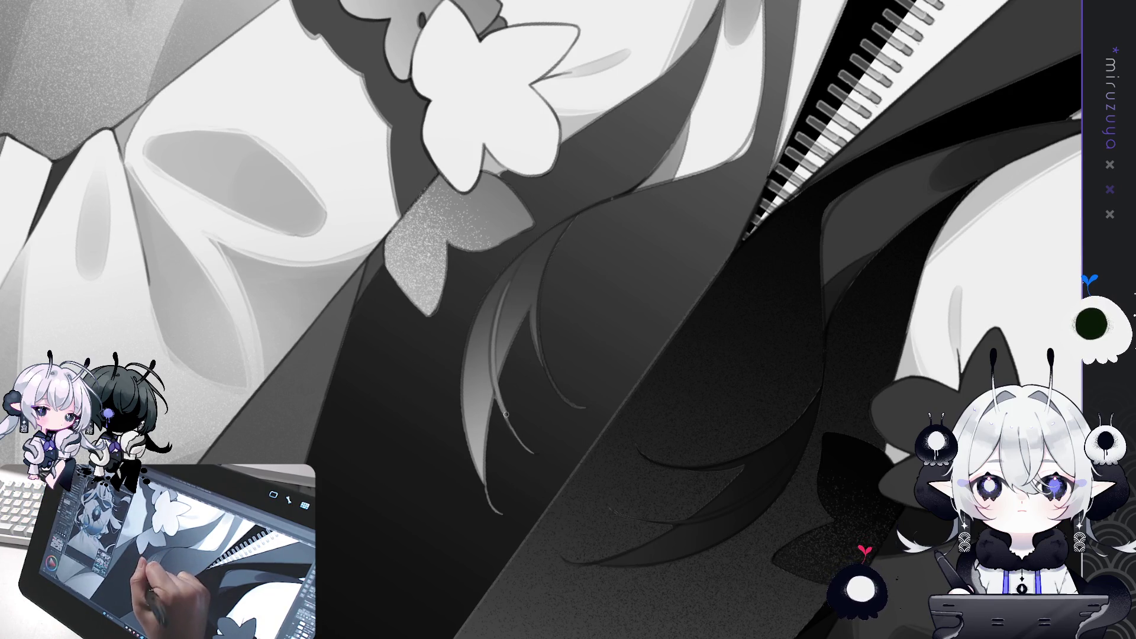
Redraw the lower hair strand's tip into a longer downward taper.
{"action": "left_click_drag", "start_coordinate": [536, 457], "coordinate": [494, 379]}
{"action": "left_click_drag", "start_coordinate": [555, 465], "coordinate": [496, 390]}
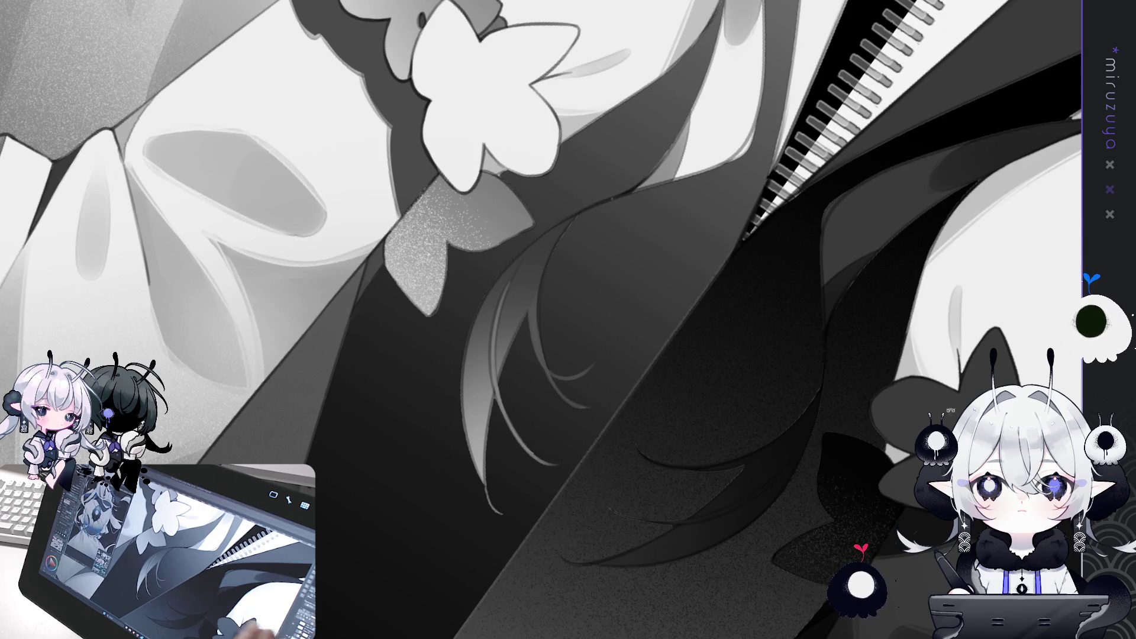
Reset rotation, tilt to a drawing angle and paint light highlights down the hair strand.
{"action": "key", "text": "ctrl+0"}
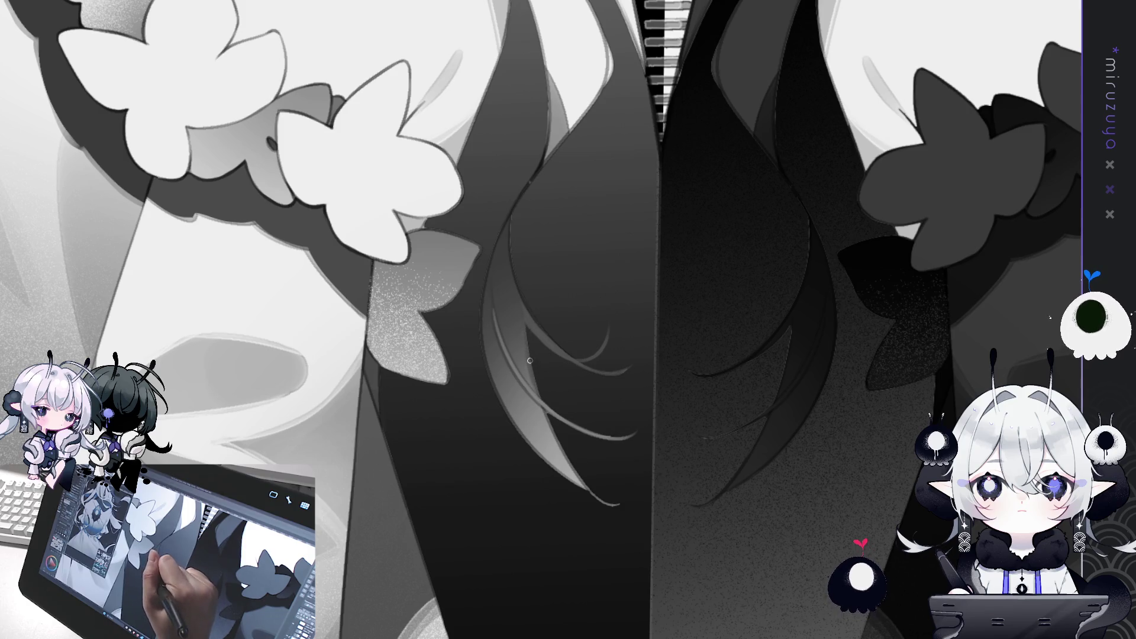
{"action": "left_click_drag", "start_coordinate": [533, 378], "coordinate": [518, 433]}
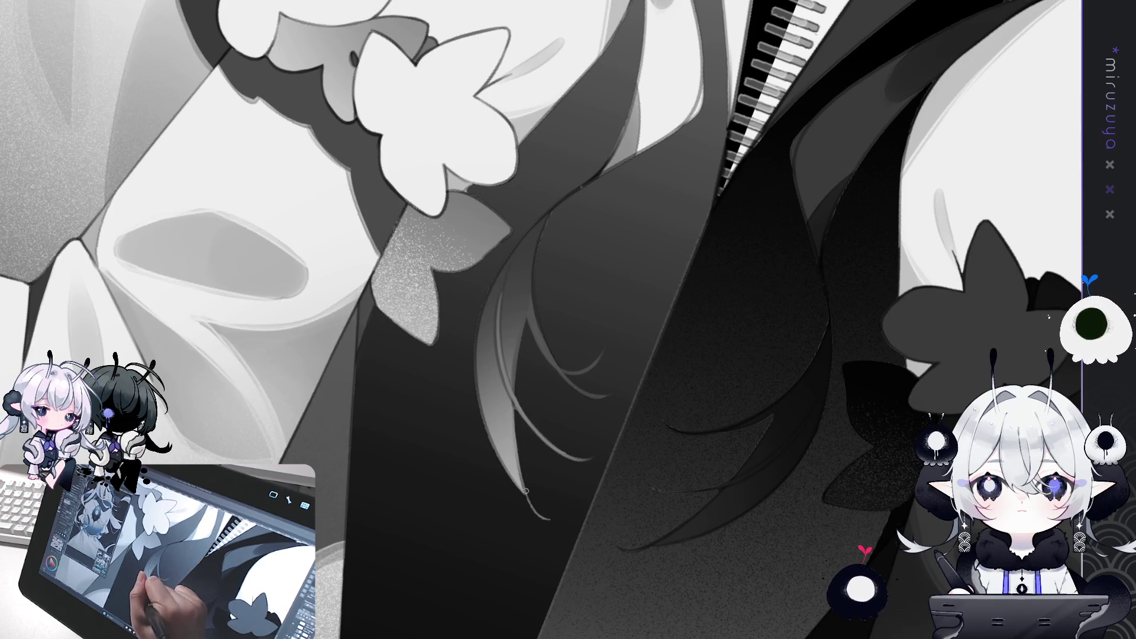
{"action": "left_click_drag", "start_coordinate": [520, 468], "coordinate": [543, 503]}
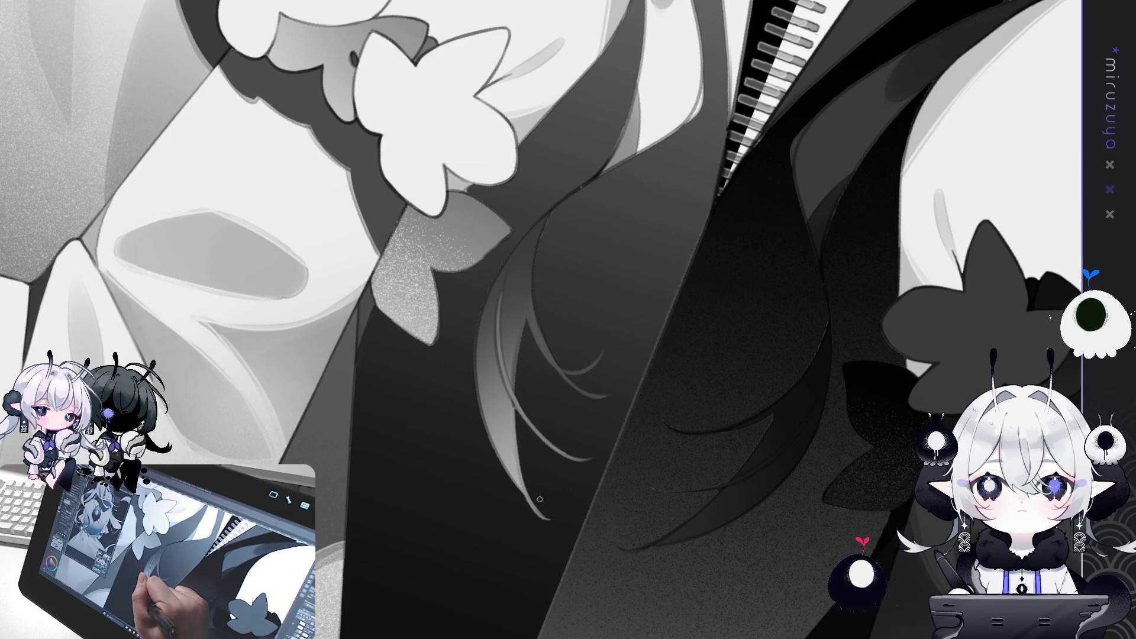
{"action": "left_click_drag", "start_coordinate": [513, 441], "coordinate": [537, 500]}
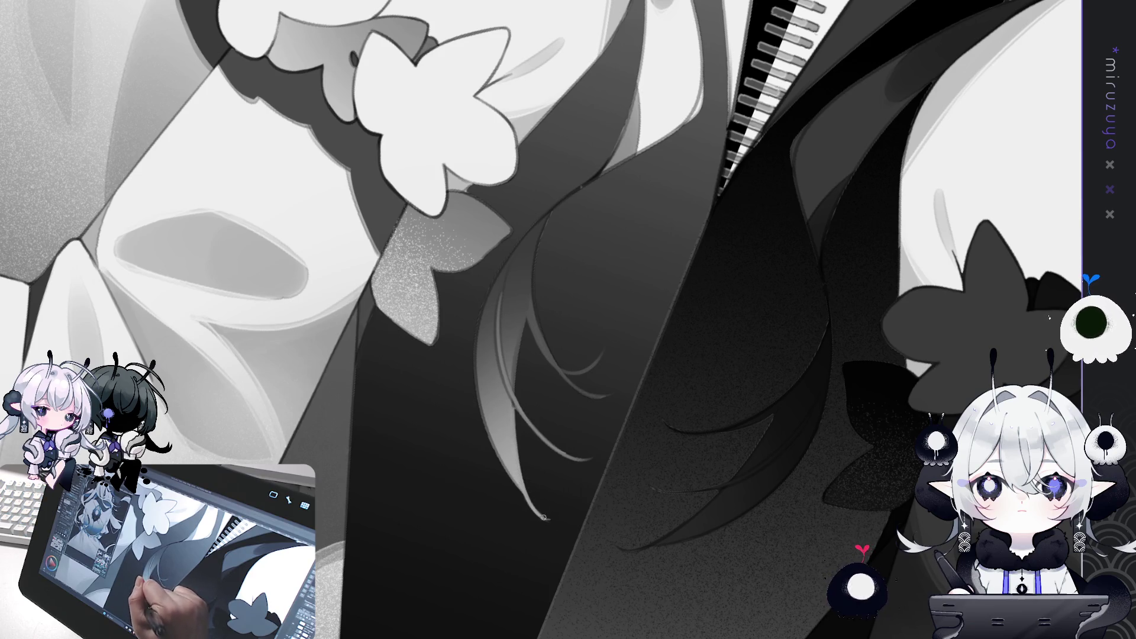
{"action": "left_click_drag", "start_coordinate": [477, 330], "coordinate": [510, 480]}
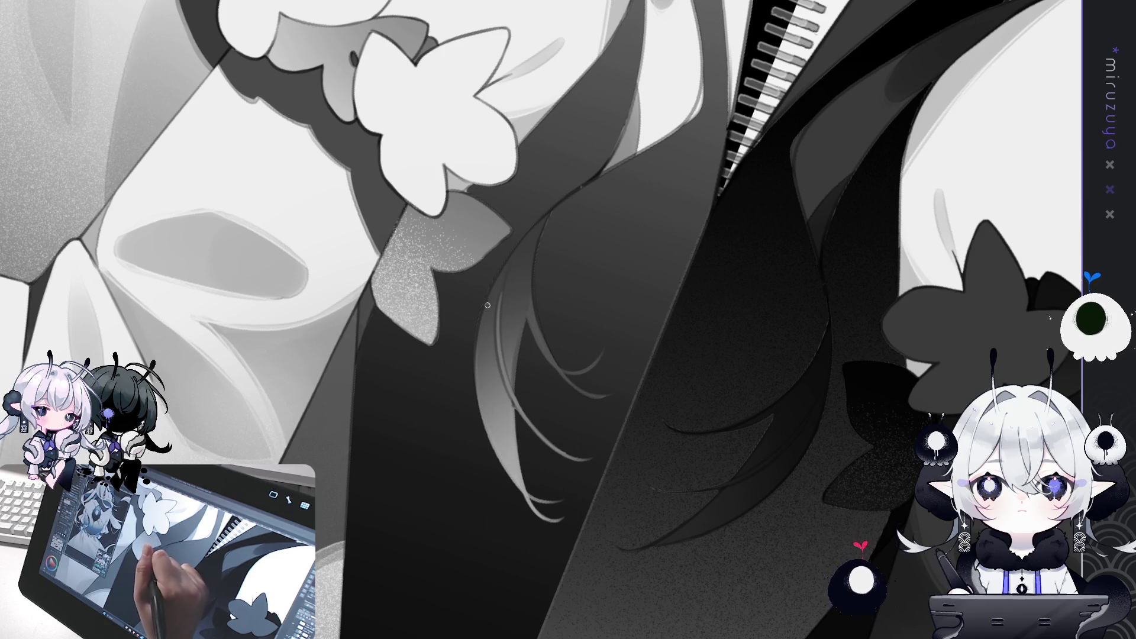
Highlight the strand's left edge, undoing and redrawing it, then brighten part of the strand.
{"action": "left_click_drag", "start_coordinate": [487, 298], "coordinate": [536, 485]}
{"action": "key", "text": "ctrl+z"}
{"action": "left_click_drag", "start_coordinate": [471, 311], "coordinate": [521, 474]}
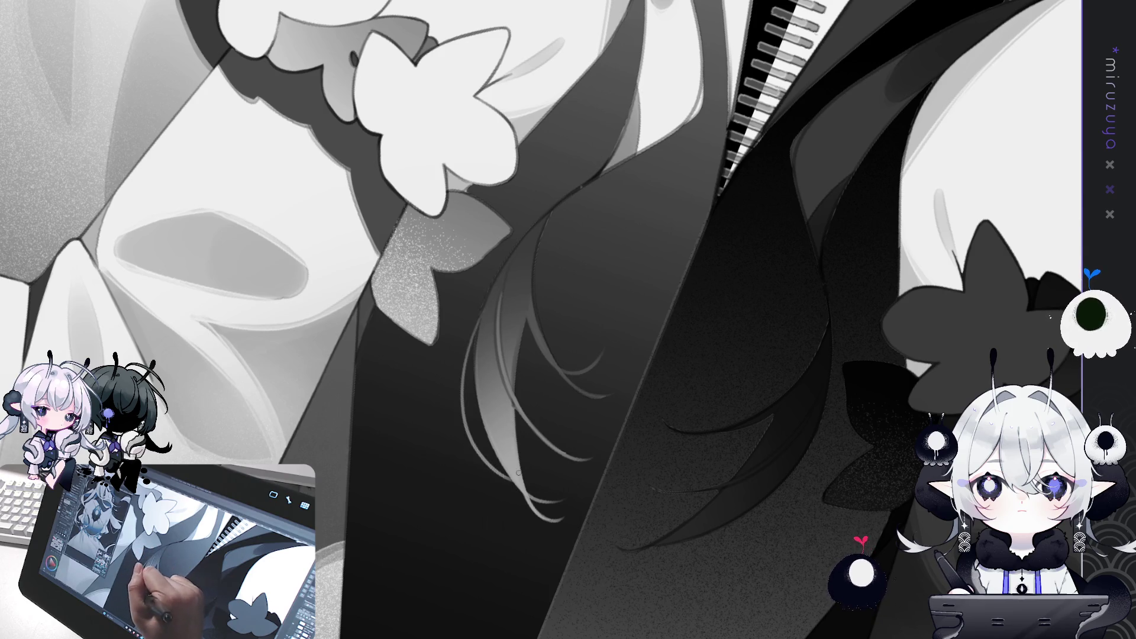
{"action": "mouse_move", "coordinate": [484, 414]}
{"action": "left_mouse_down"}
{"action": "mouse_move", "coordinate": [636, 390]}
{"action": "mouse_move", "coordinate": [551, 341]}
{"action": "mouse_move", "coordinate": [583, 458]}
{"action": "left_mouse_up"}
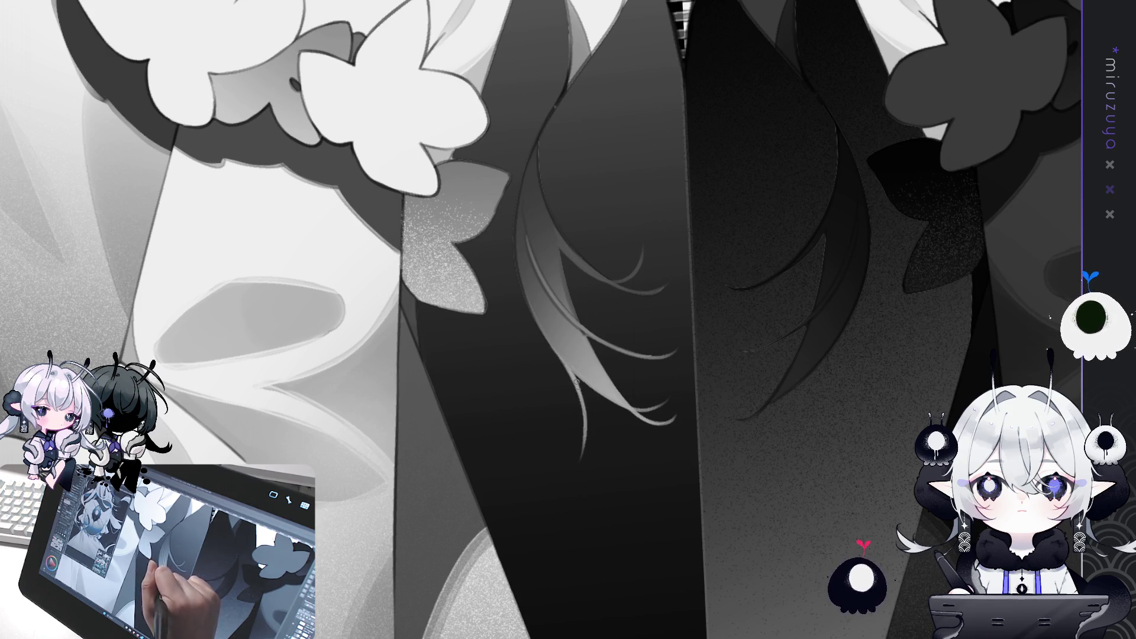
{"action": "left_click_drag", "start_coordinate": [586, 431], "coordinate": [583, 388]}
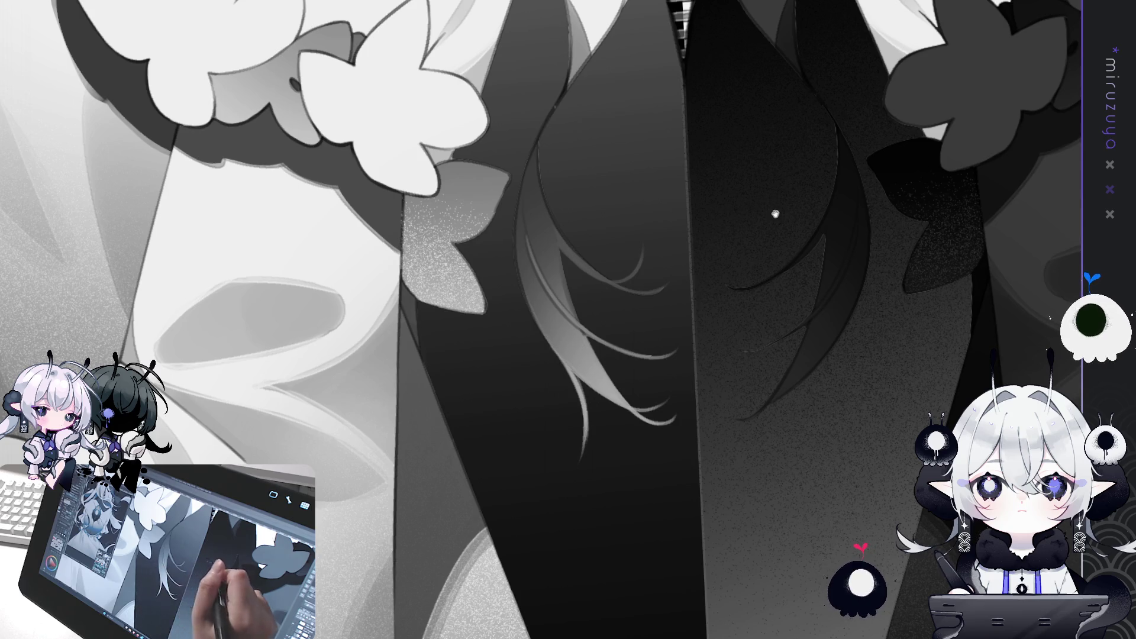
{"action": "left_click_drag", "start_coordinate": [772, 208], "coordinate": [783, 315]}
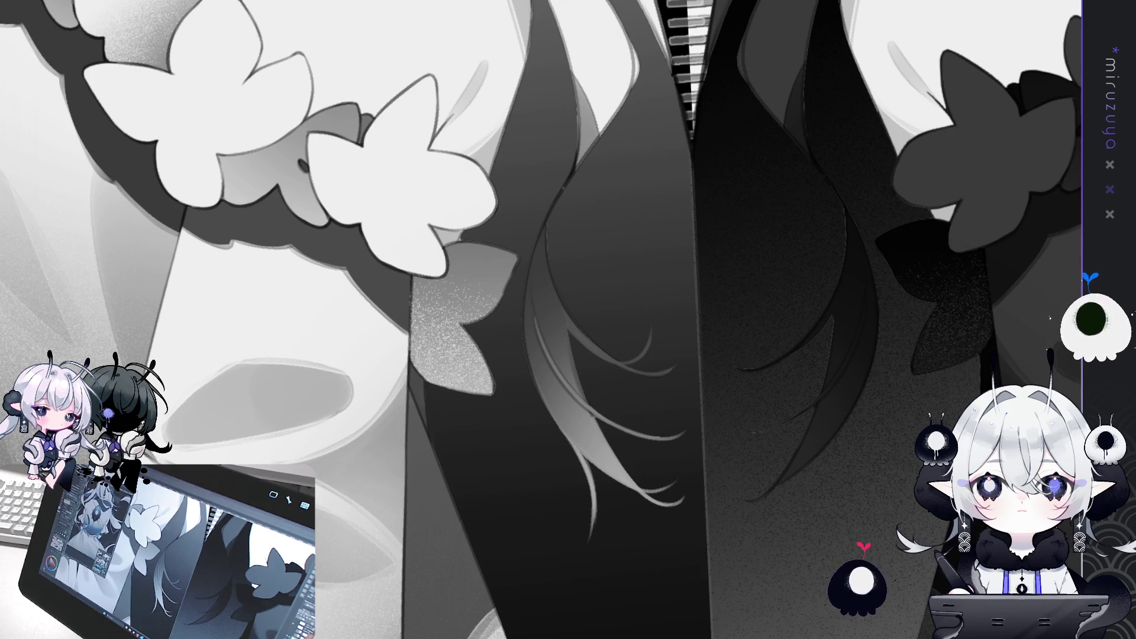
Rotate and tilt the canvas stepwise until the bow edge beside the cuff is reachable.
{"action": "left_click_drag", "start_coordinate": [653, 270], "coordinate": [664, 302]}
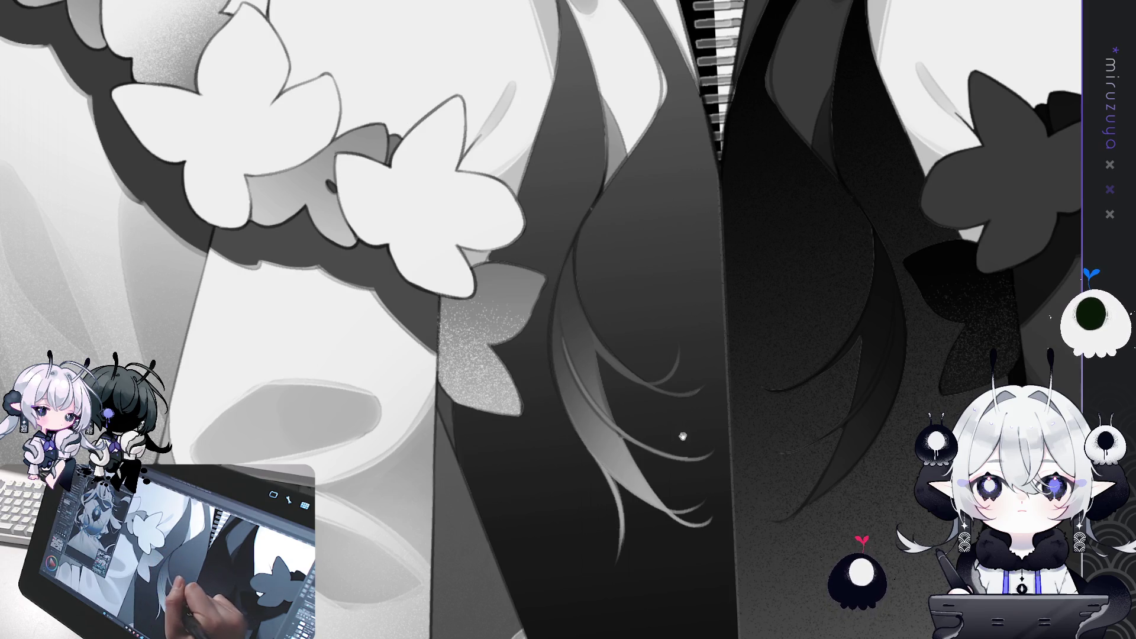
{"action": "left_click_drag", "start_coordinate": [632, 443], "coordinate": [556, 381]}
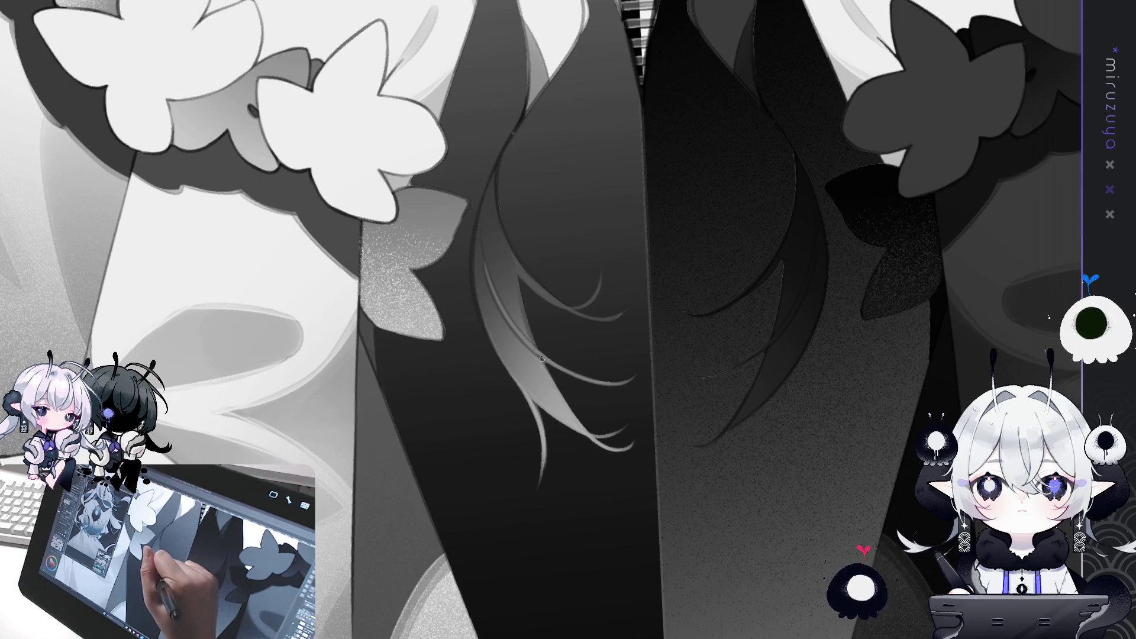
{"action": "mouse_move", "coordinate": [553, 341]}
{"action": "left_mouse_down"}
{"action": "mouse_move", "coordinate": [759, 241]}
{"action": "mouse_move", "coordinate": [571, 308]}
{"action": "left_mouse_up"}
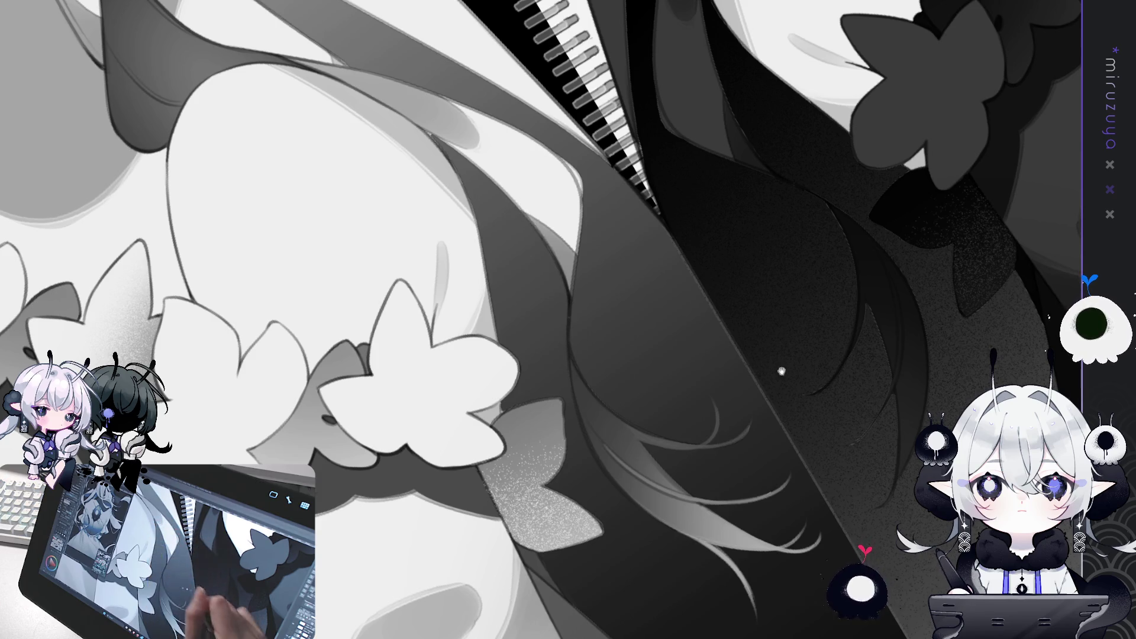
{"action": "key", "text": "asciicircum"}
{"action": "key", "text": "asciicircum"}
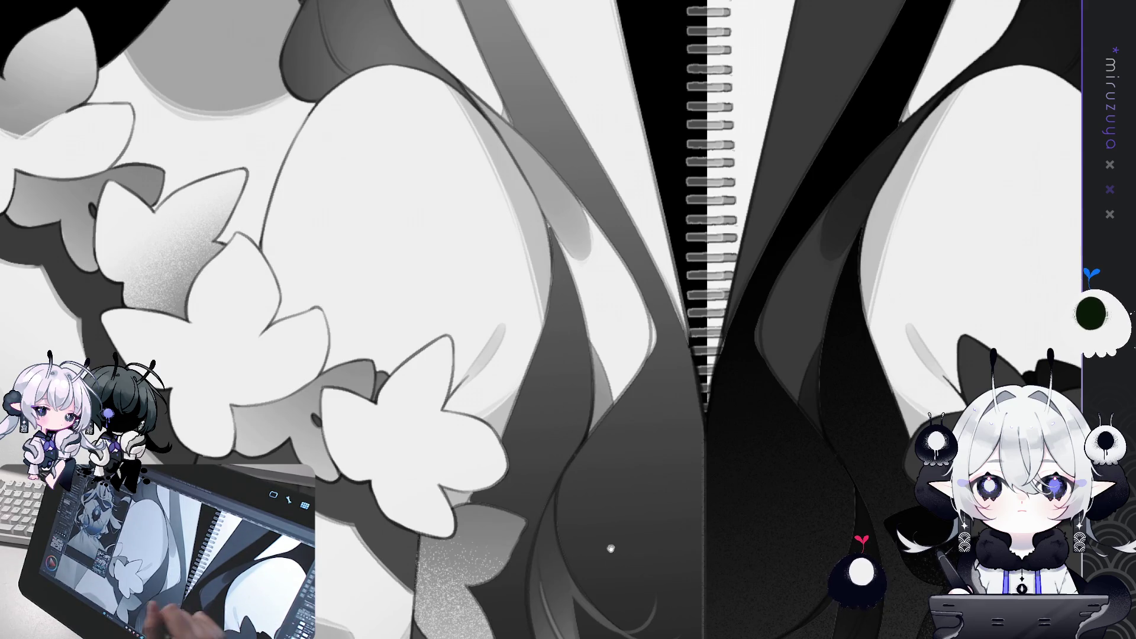
{"action": "key", "text": "asciicircum"}
{"action": "key", "text": "asciicircum"}
{"action": "key", "text": "minus"}
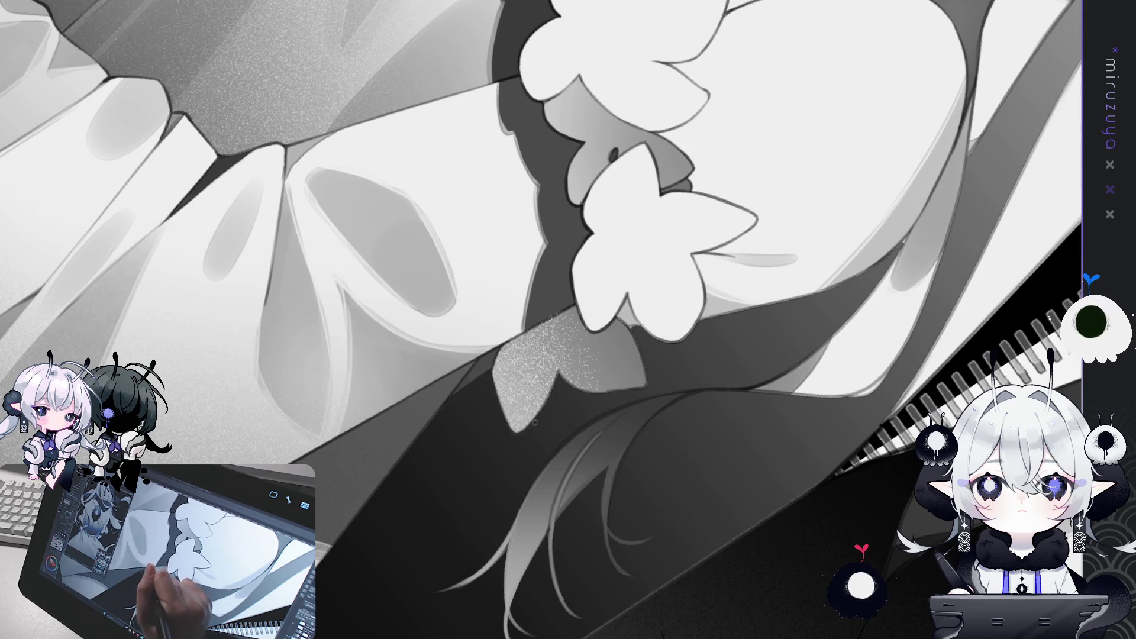
{"action": "key", "text": "minus"}
{"action": "key", "text": "minus"}
{"action": "key", "text": "minus"}
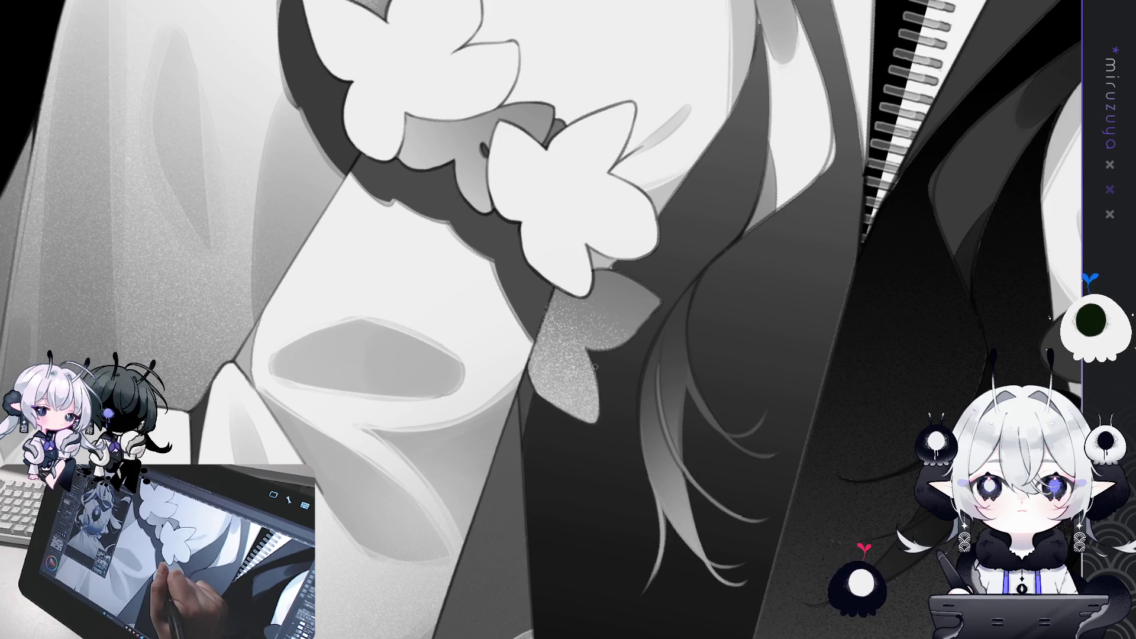
{"action": "key", "text": "minus"}
{"action": "key", "text": "minus"}
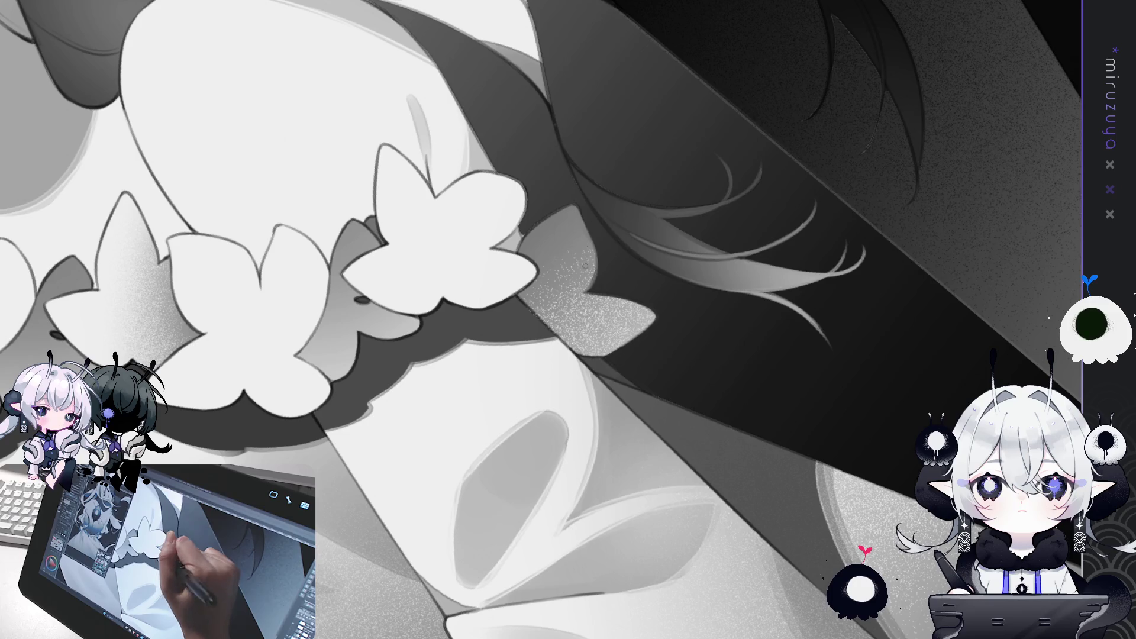
{"action": "key", "text": "minus"}
{"action": "key", "text": "minus"}
{"action": "key", "text": "minus"}
{"action": "key", "text": "minus"}
{"action": "key", "text": "minus"}
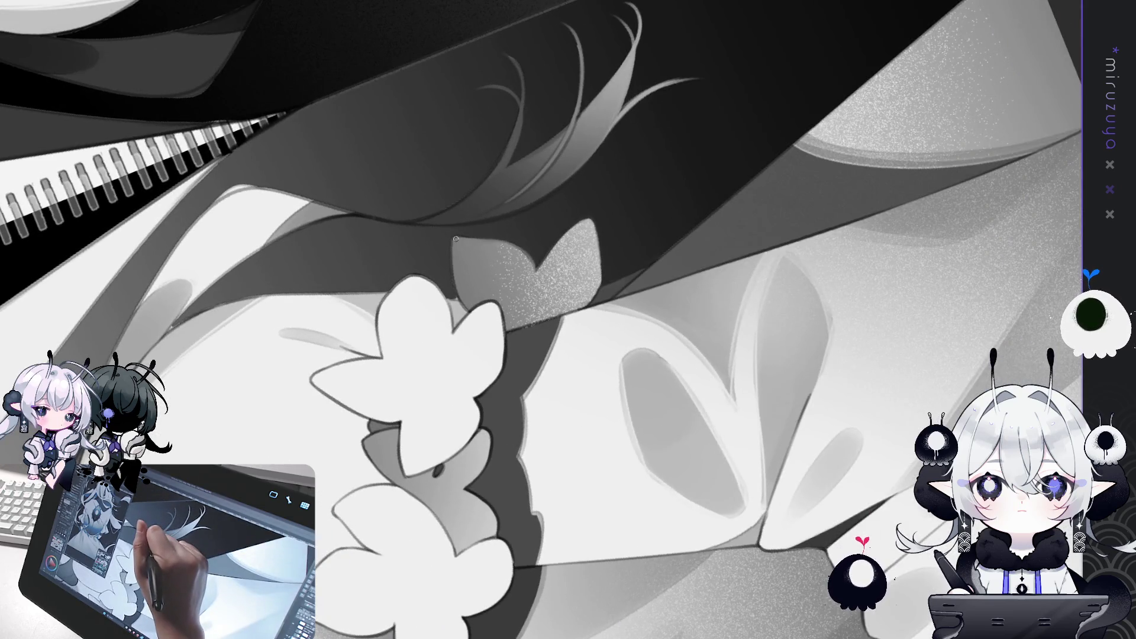
Darken the bow's left edge fading lighter downward, then reframe with the strip vertical.
{"action": "left_click_drag", "start_coordinate": [454, 257], "coordinate": [469, 309]}
{"action": "left_click_drag", "start_coordinate": [453, 258], "coordinate": [470, 309]}
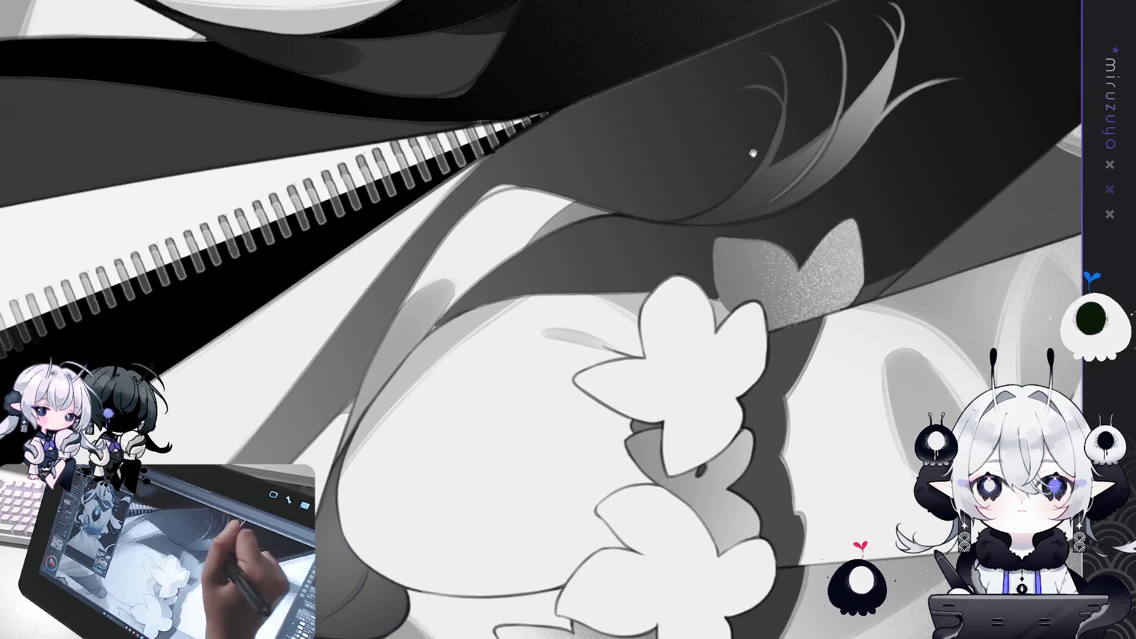
{"action": "left_click_drag", "start_coordinate": [455, 289], "coordinate": [718, 287]}
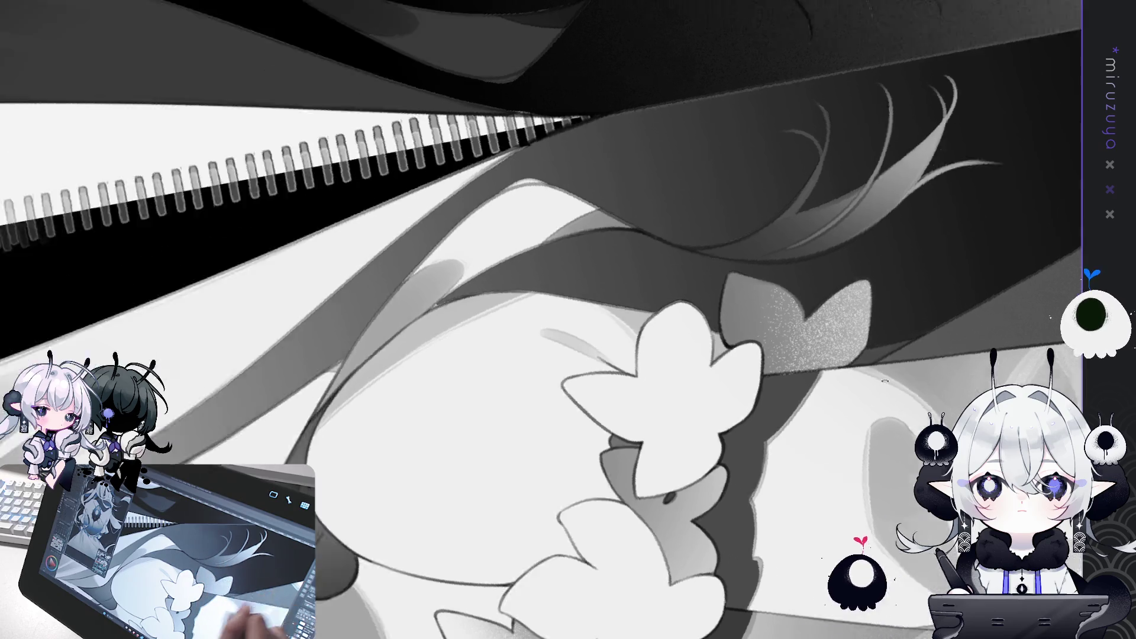
{"action": "mouse_move", "coordinate": [769, 335]}
{"action": "left_mouse_down"}
{"action": "mouse_move", "coordinate": [746, 535]}
{"action": "mouse_move", "coordinate": [571, 224]}
{"action": "left_mouse_up"}
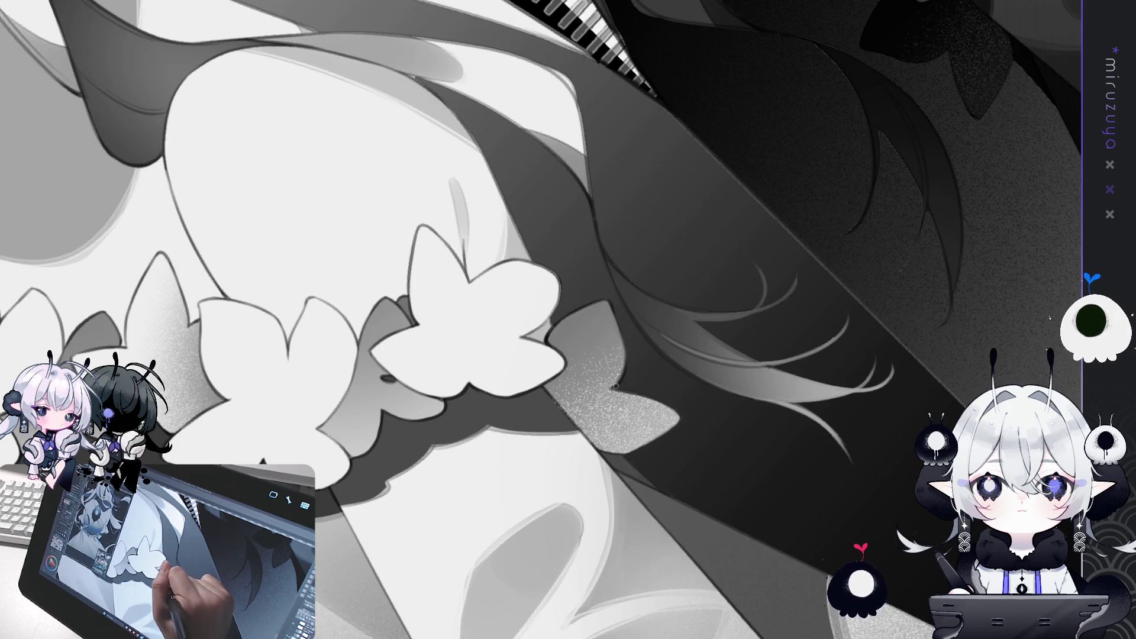
{"action": "mouse_move", "coordinate": [910, 215]}
{"action": "left_mouse_down"}
{"action": "mouse_move", "coordinate": [715, 459]}
{"action": "mouse_move", "coordinate": [503, 332]}
{"action": "left_mouse_up"}
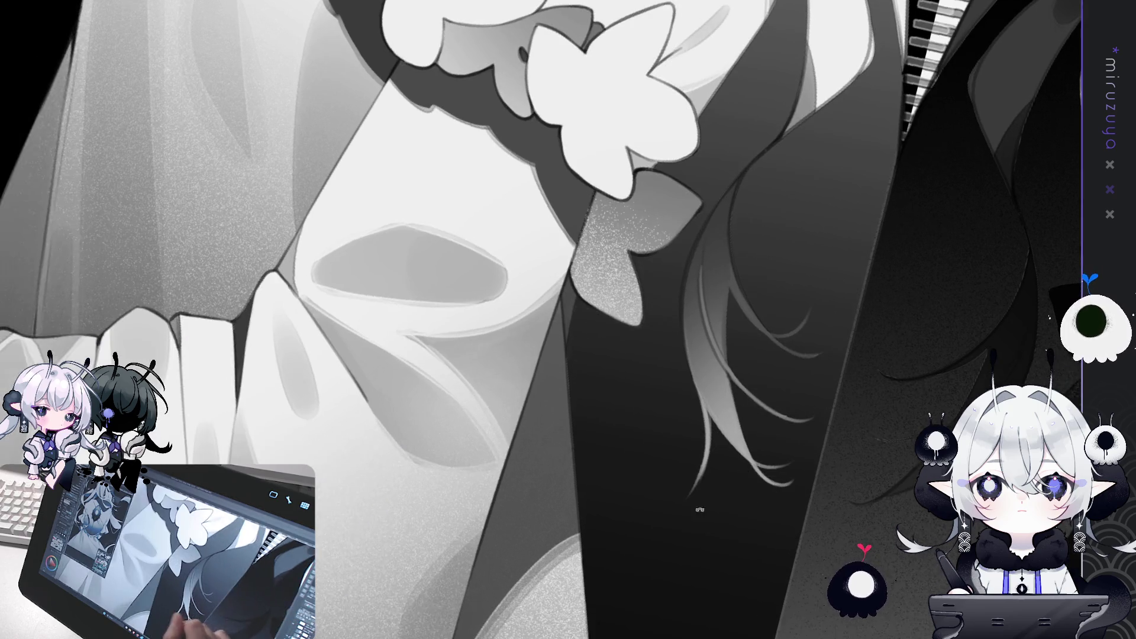
Pan down the dark strip and enlarge the view onto the collar ruffles and hand.
{"action": "left_click_drag", "start_coordinate": [954, 361], "coordinate": [539, 183]}
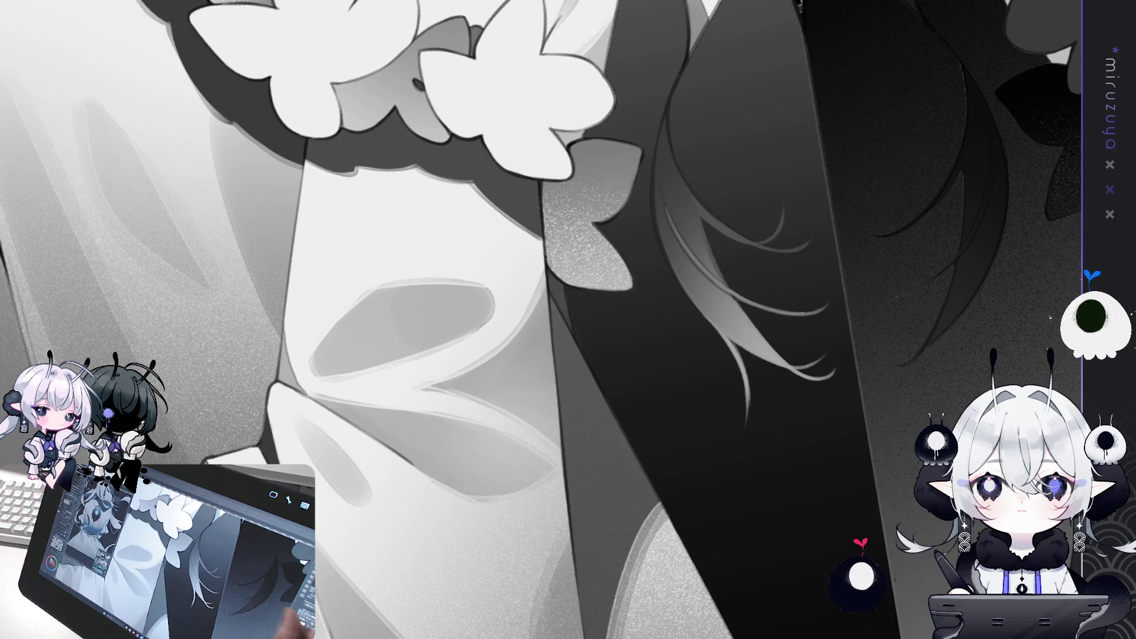
{"action": "left_click_drag", "start_coordinate": [807, 284], "coordinate": [863, 256]}
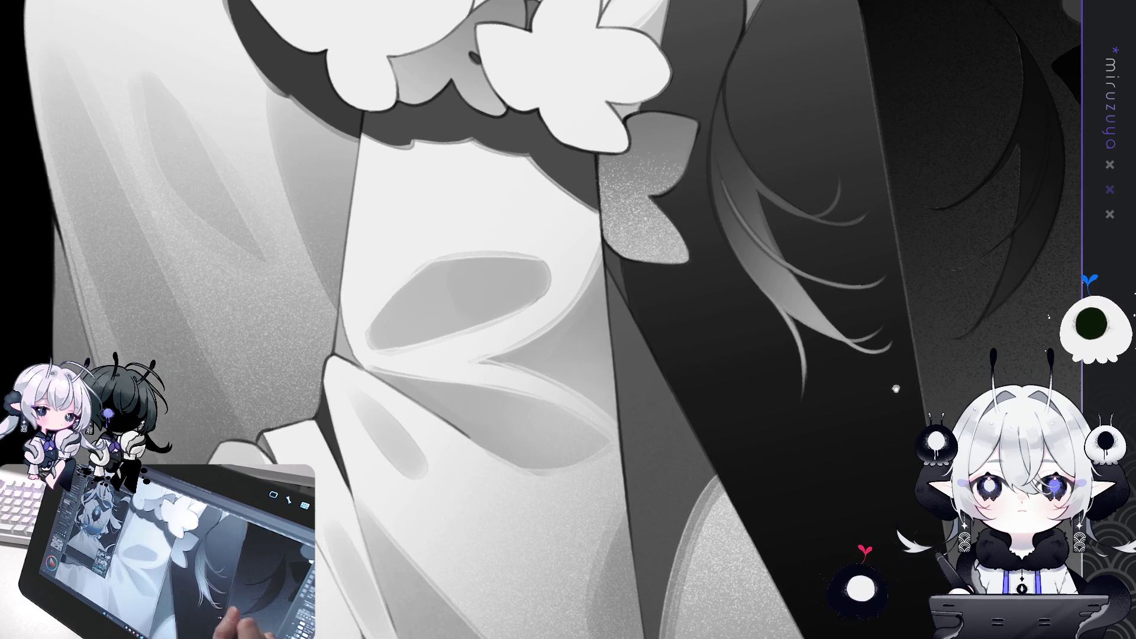
{"action": "left_click_drag", "start_coordinate": [807, 399], "coordinate": [808, 246]}
{"action": "left_click_drag", "start_coordinate": [740, 360], "coordinate": [897, 319]}
{"action": "mouse_move", "coordinate": [799, 311]}
{"action": "left_mouse_down"}
{"action": "mouse_move", "coordinate": [782, 258]}
{"action": "mouse_move", "coordinate": [715, 250]}
{"action": "mouse_move", "coordinate": [748, 435]}
{"action": "mouse_move", "coordinate": [639, 275]}
{"action": "left_mouse_up"}
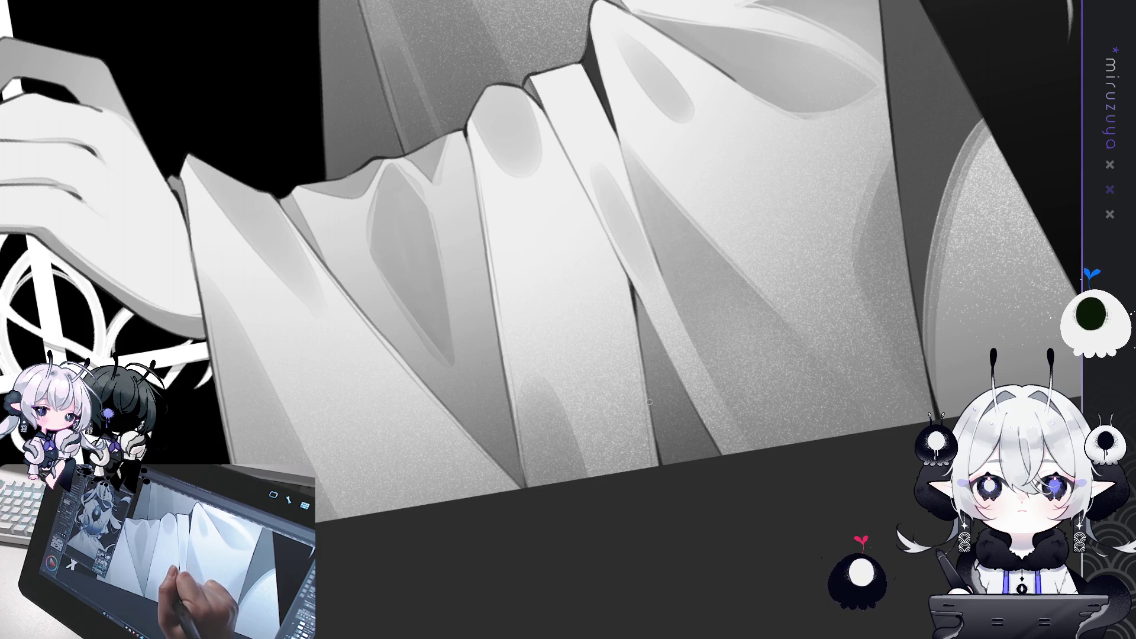
Tilt and enlarge the view over the hand, cross and collar folds.
{"action": "mouse_move", "coordinate": [639, 371]}
{"action": "left_mouse_down"}
{"action": "mouse_move", "coordinate": [863, 281]}
{"action": "mouse_move", "coordinate": [511, 251]}
{"action": "left_mouse_up"}
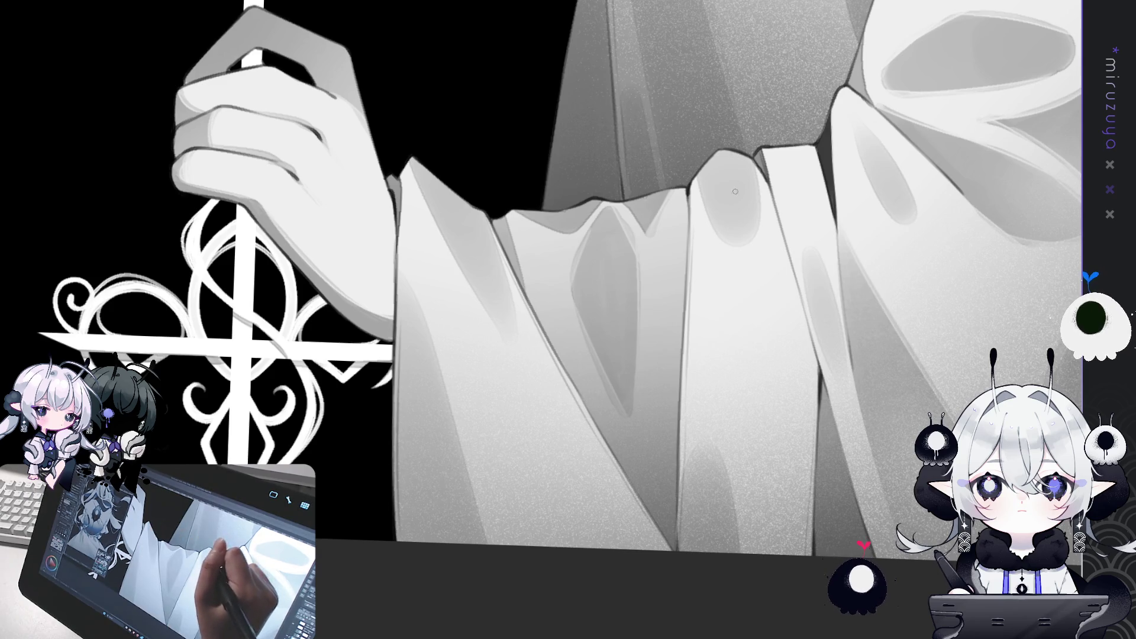
{"action": "mouse_move", "coordinate": [729, 155]}
{"action": "left_mouse_down"}
{"action": "mouse_move", "coordinate": [872, 371]}
{"action": "mouse_move", "coordinate": [540, 229]}
{"action": "left_mouse_up"}
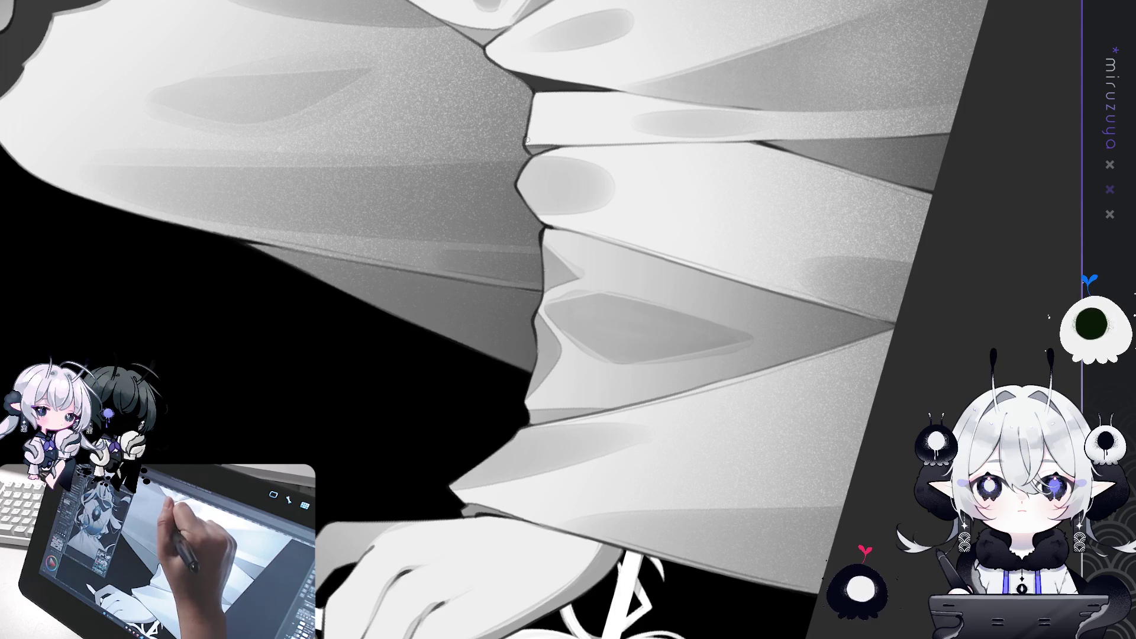
{"action": "scroll", "coordinate": [780, 91], "scroll_direction": "up", "scroll_amount": 1}
{"action": "mouse_move", "coordinate": [780, 90]}
{"action": "left_mouse_down"}
{"action": "mouse_move", "coordinate": [622, 266]}
{"action": "mouse_move", "coordinate": [452, 416]}
{"action": "mouse_move", "coordinate": [460, 437]}
{"action": "mouse_move", "coordinate": [608, 184]}
{"action": "mouse_move", "coordinate": [614, 362]}
{"action": "left_mouse_up"}
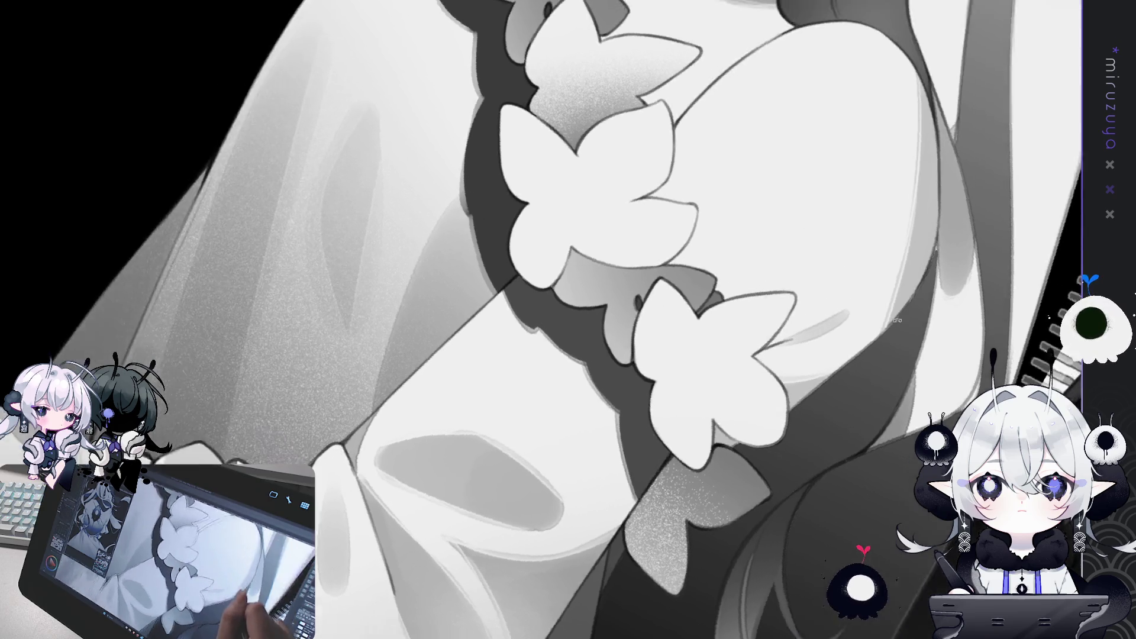
{"action": "left_click_drag", "start_coordinate": [631, 297], "coordinate": [694, 309]}
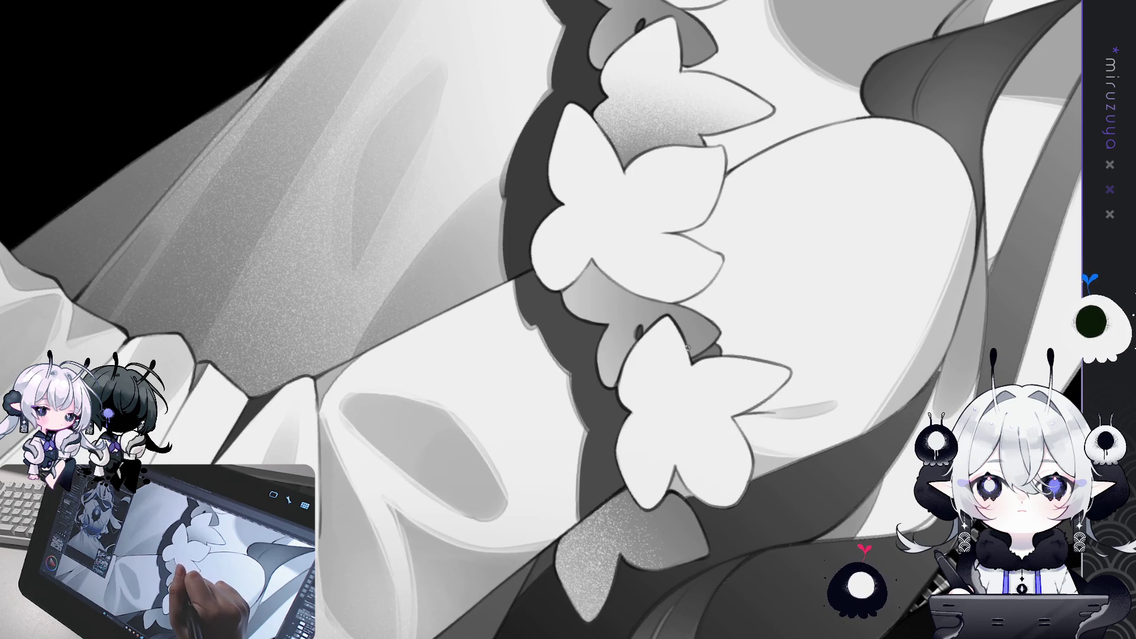
{"action": "mouse_move", "coordinate": [692, 365]}
{"action": "left_mouse_down"}
{"action": "mouse_move", "coordinate": [796, 286]}
{"action": "mouse_move", "coordinate": [811, 394]}
{"action": "left_mouse_up"}
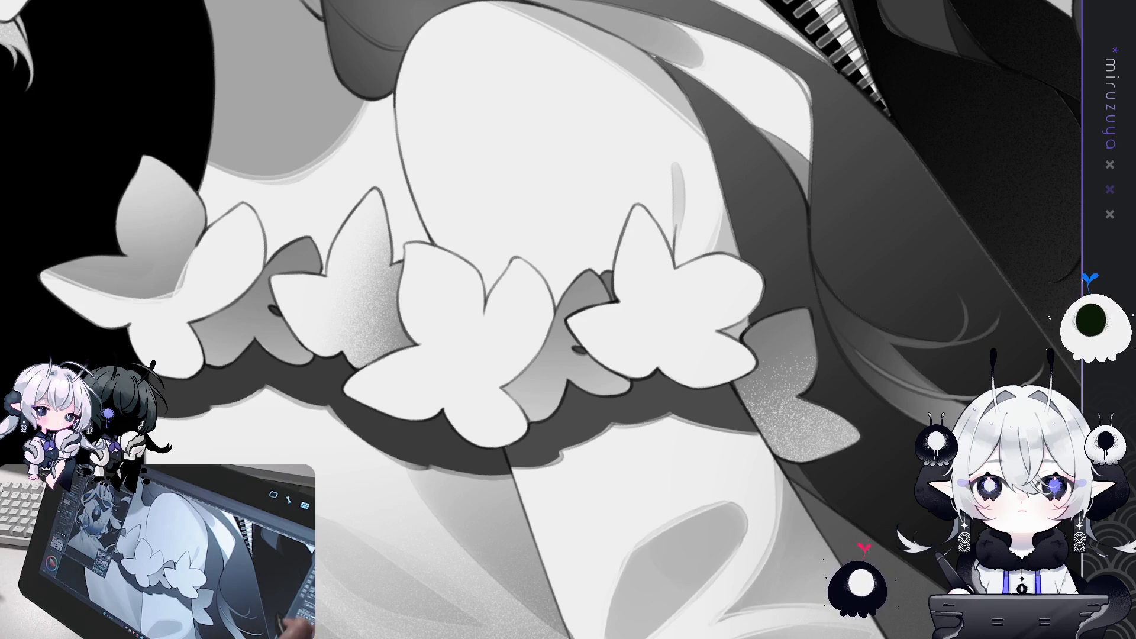
Rotate and reposition the view so the piano-key strip stands vertical between the sleeves.
{"action": "left_click_drag", "start_coordinate": [864, 495], "coordinate": [611, 322]}
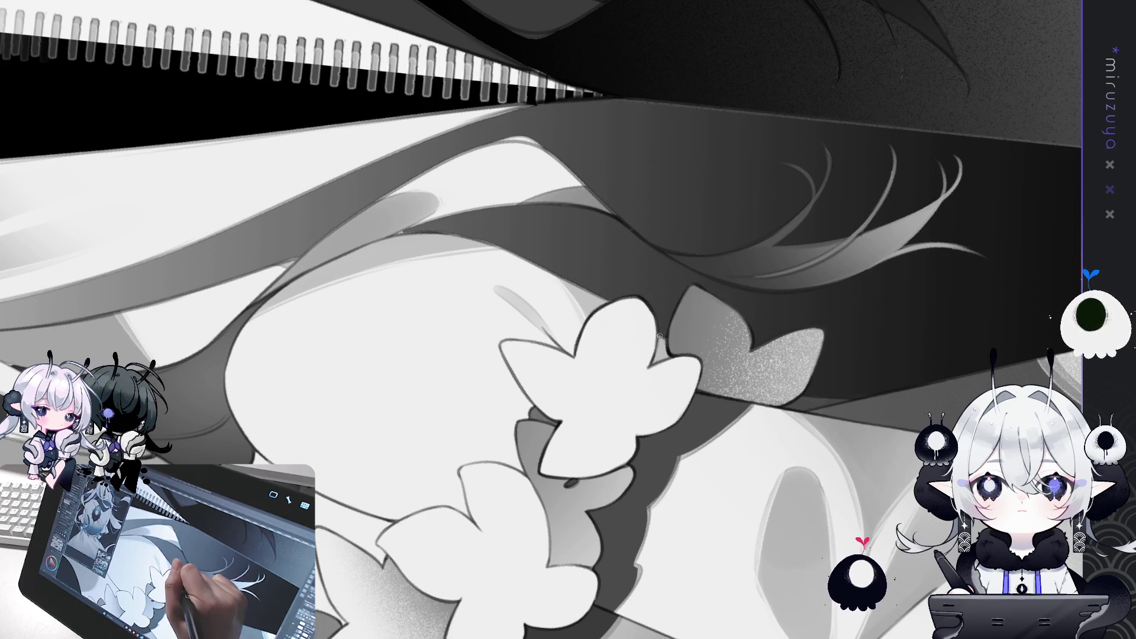
{"action": "left_click_drag", "start_coordinate": [663, 338], "coordinate": [721, 433]}
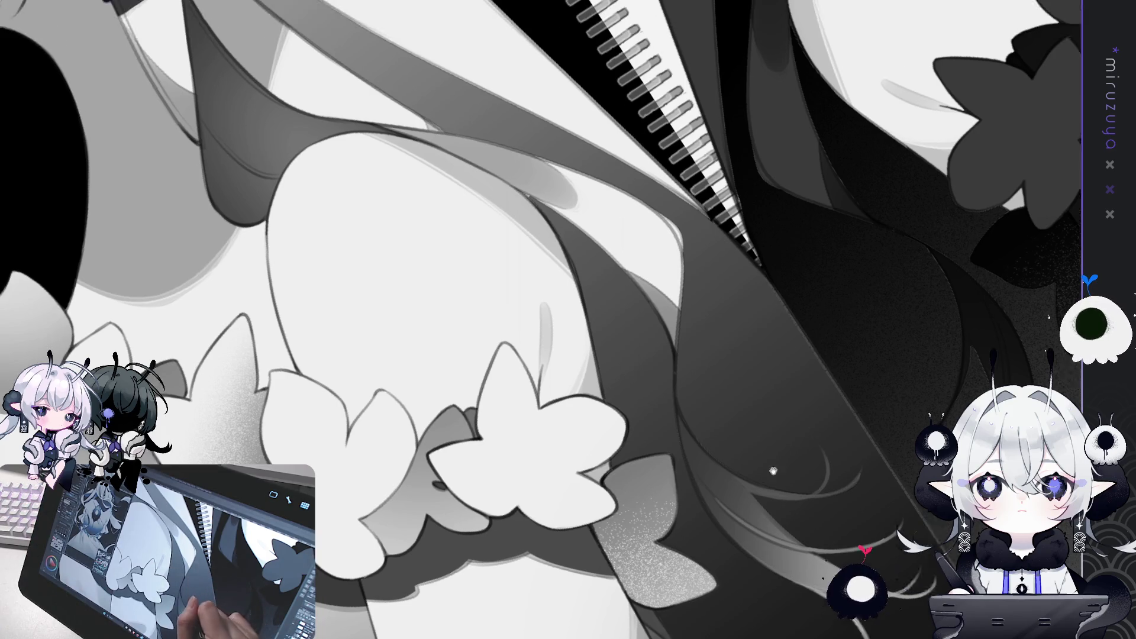
{"action": "left_click_drag", "start_coordinate": [569, 266], "coordinate": [497, 320]}
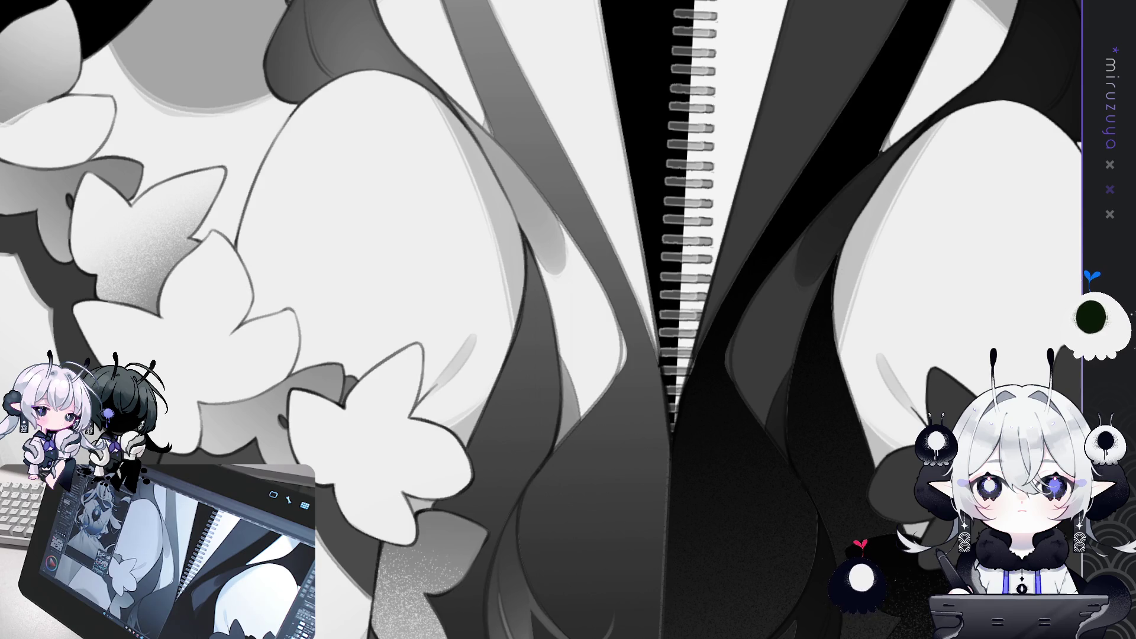
{"action": "left_click_drag", "start_coordinate": [658, 461], "coordinate": [1030, 462]}
{"action": "scroll", "coordinate": [769, 387], "scroll_direction": "up", "scroll_amount": 2}
{"action": "mouse_move", "coordinate": [769, 388]}
{"action": "left_mouse_down"}
{"action": "mouse_move", "coordinate": [673, 253]}
{"action": "mouse_move", "coordinate": [696, 232]}
{"action": "mouse_move", "coordinate": [711, 271]}
{"action": "left_mouse_up"}
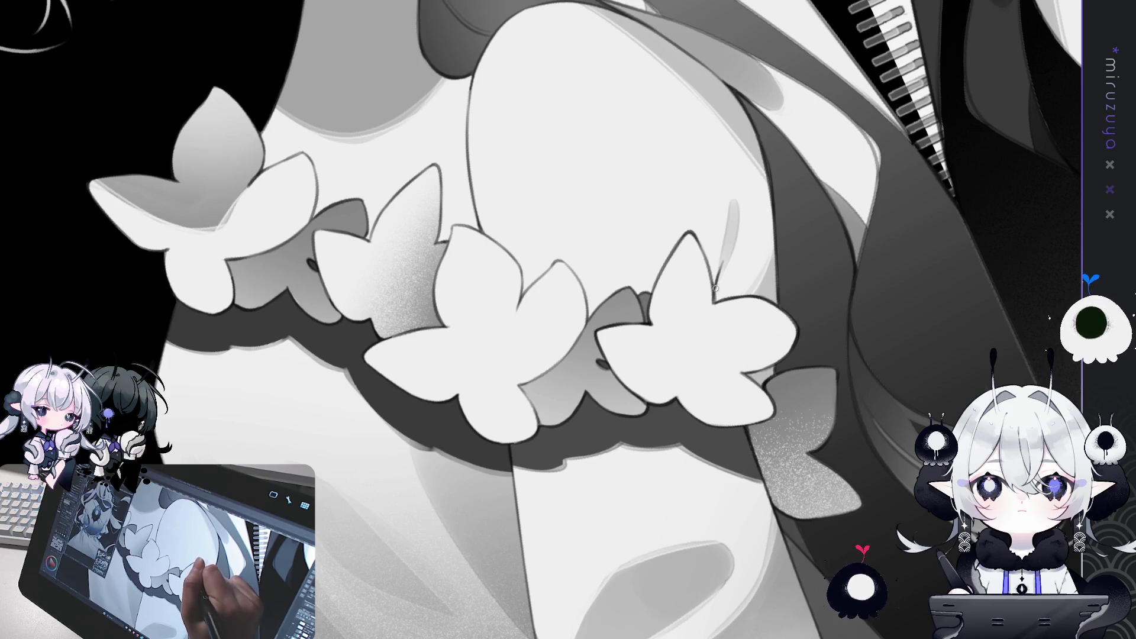
{"action": "left_click_drag", "start_coordinate": [714, 283], "coordinate": [479, 416]}
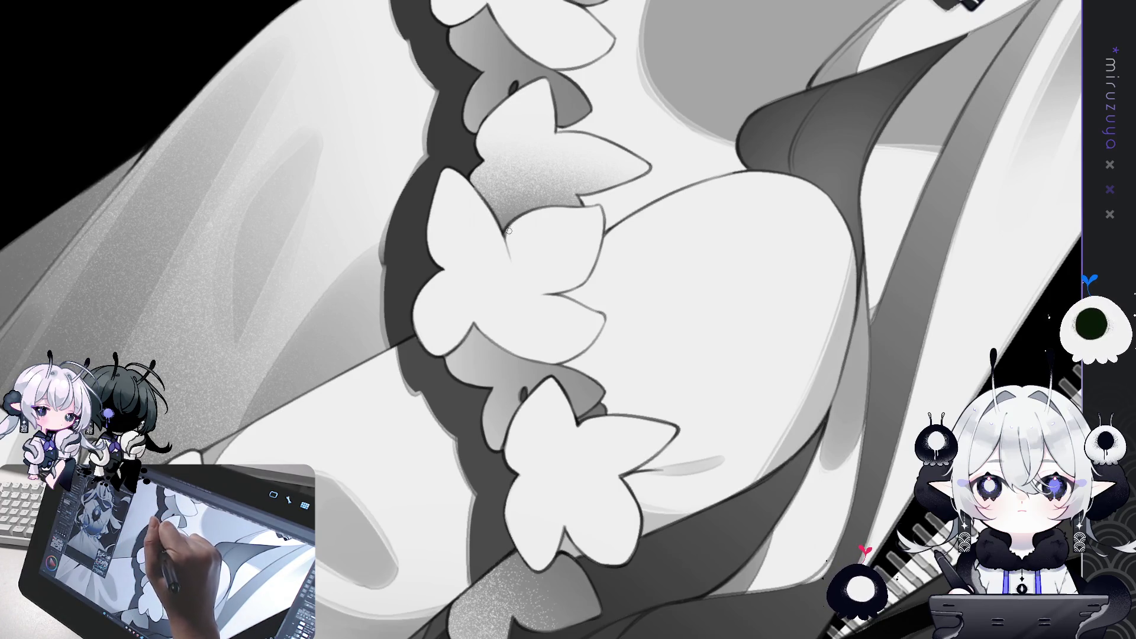
{"action": "mouse_move", "coordinate": [510, 229]}
{"action": "left_mouse_down"}
{"action": "mouse_move", "coordinate": [692, 394]}
{"action": "mouse_move", "coordinate": [524, 444]}
{"action": "mouse_move", "coordinate": [419, 309]}
{"action": "mouse_move", "coordinate": [536, 271]}
{"action": "left_mouse_up"}
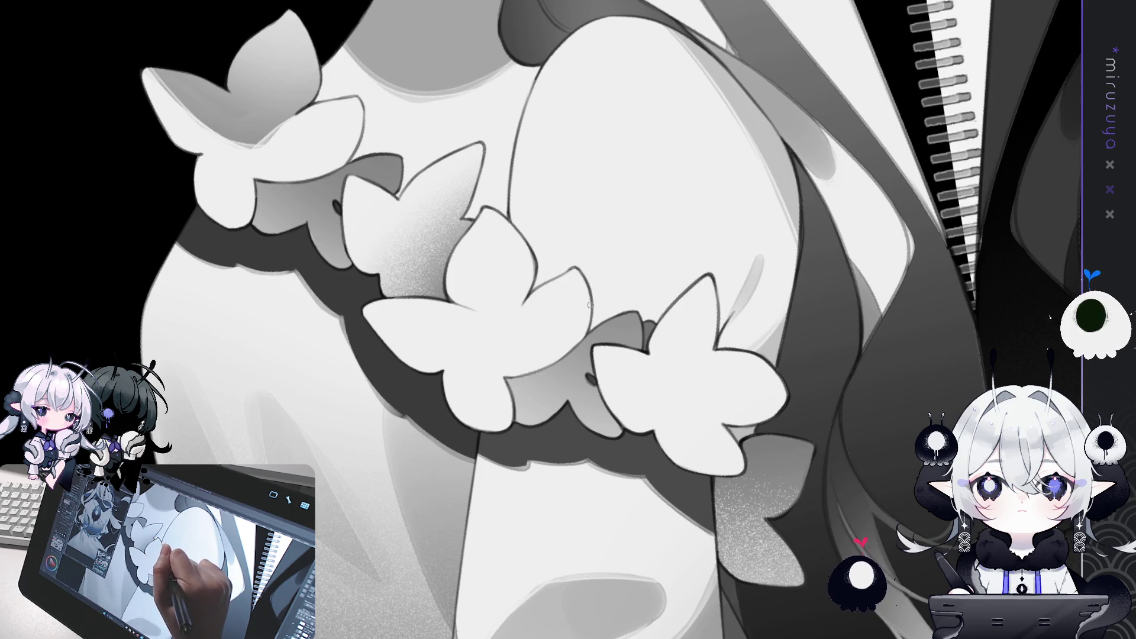
{"action": "left_click_drag", "start_coordinate": [591, 324], "coordinate": [491, 287]}
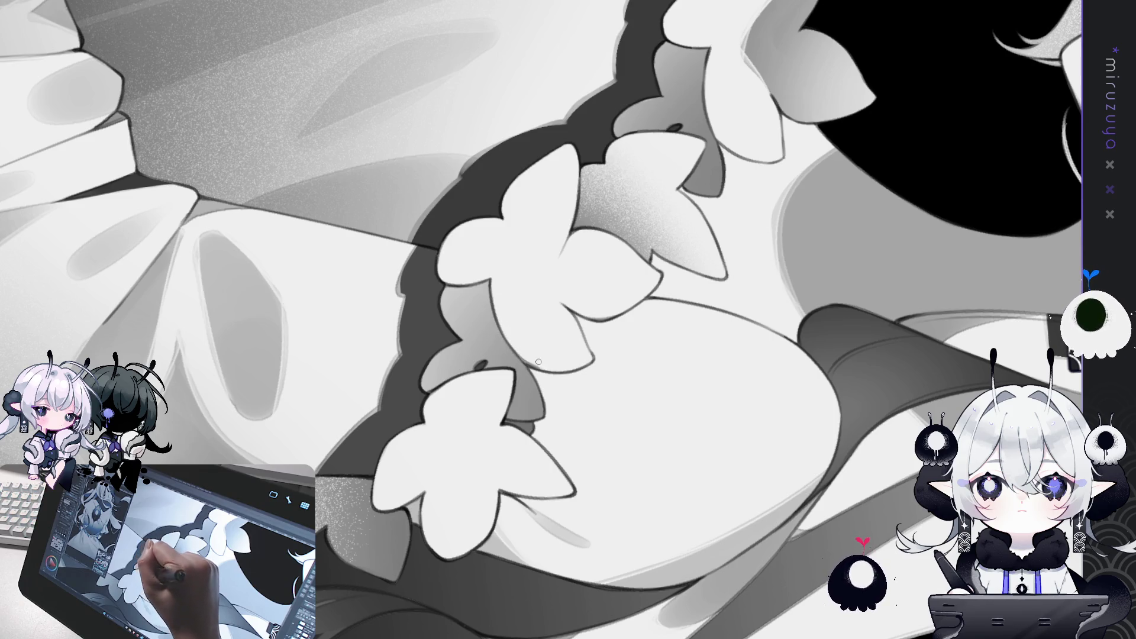
{"action": "left_click_drag", "start_coordinate": [570, 310], "coordinate": [587, 347]}
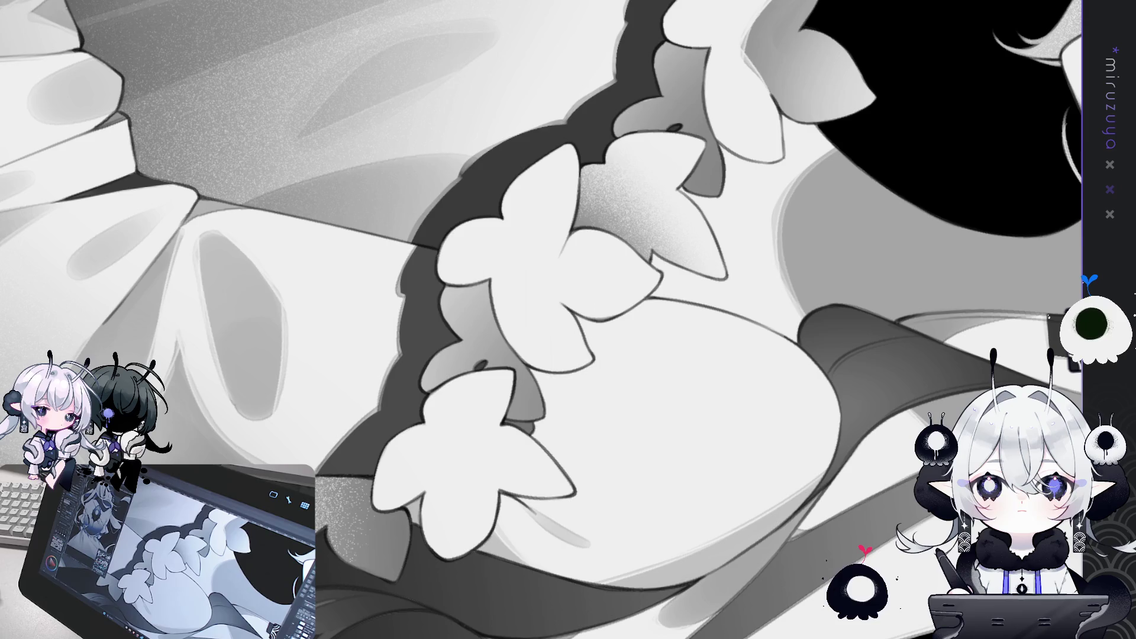
{"action": "mouse_move", "coordinate": [682, 309]}
{"action": "left_mouse_down"}
{"action": "mouse_move", "coordinate": [683, 327]}
{"action": "mouse_move", "coordinate": [622, 355]}
{"action": "left_mouse_up"}
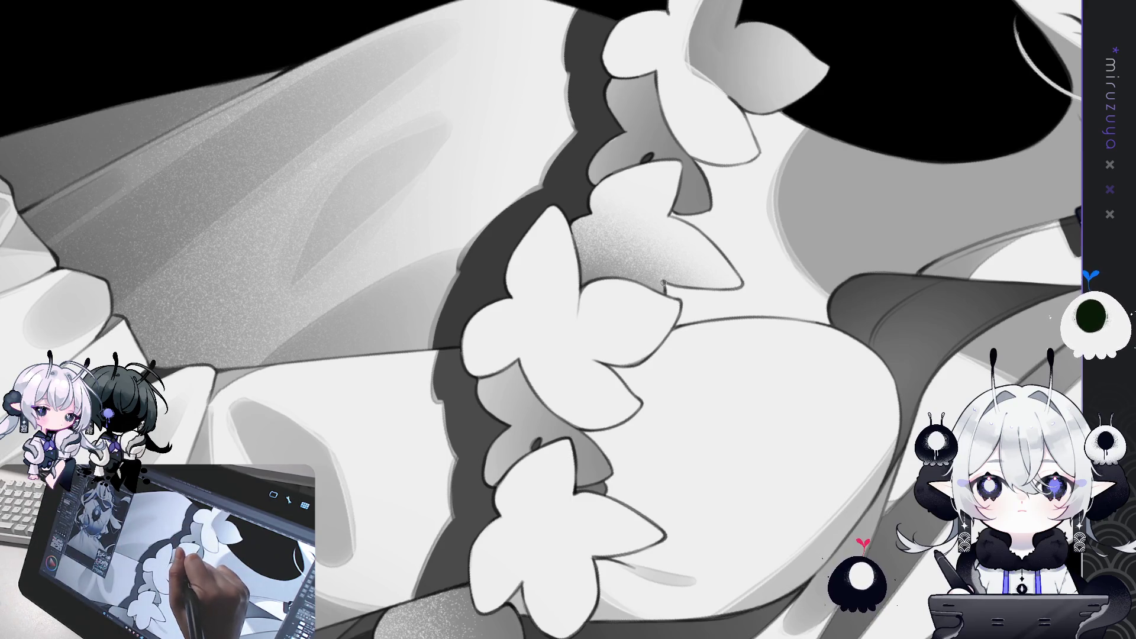
{"action": "mouse_move", "coordinate": [664, 283]}
{"action": "left_mouse_down"}
{"action": "mouse_move", "coordinate": [553, 153]}
{"action": "mouse_move", "coordinate": [563, 187]}
{"action": "left_mouse_up"}
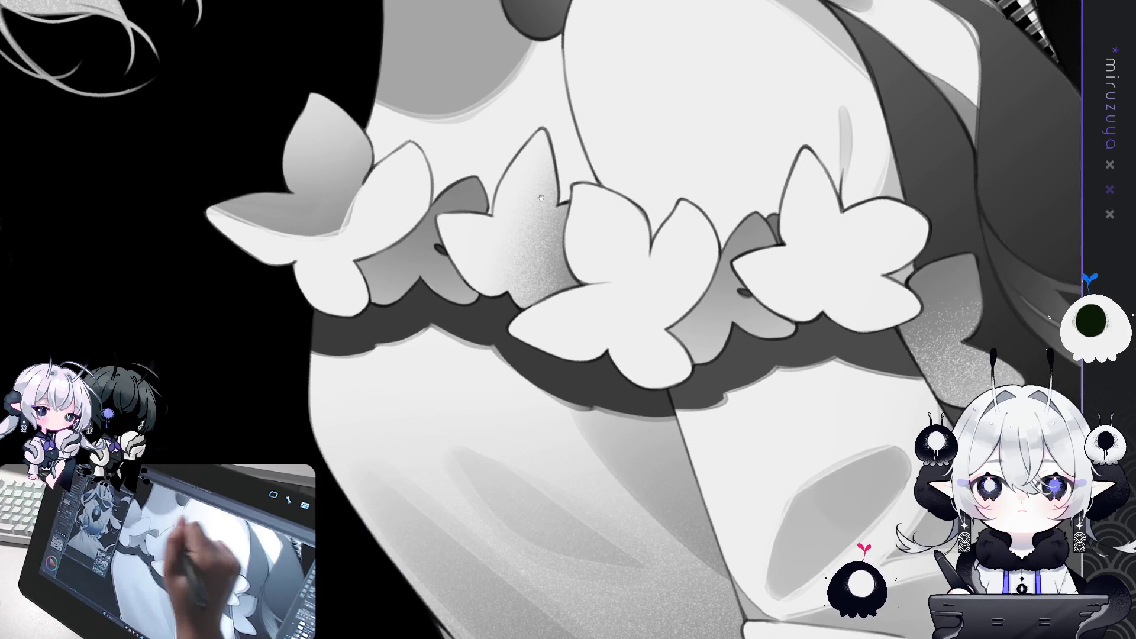